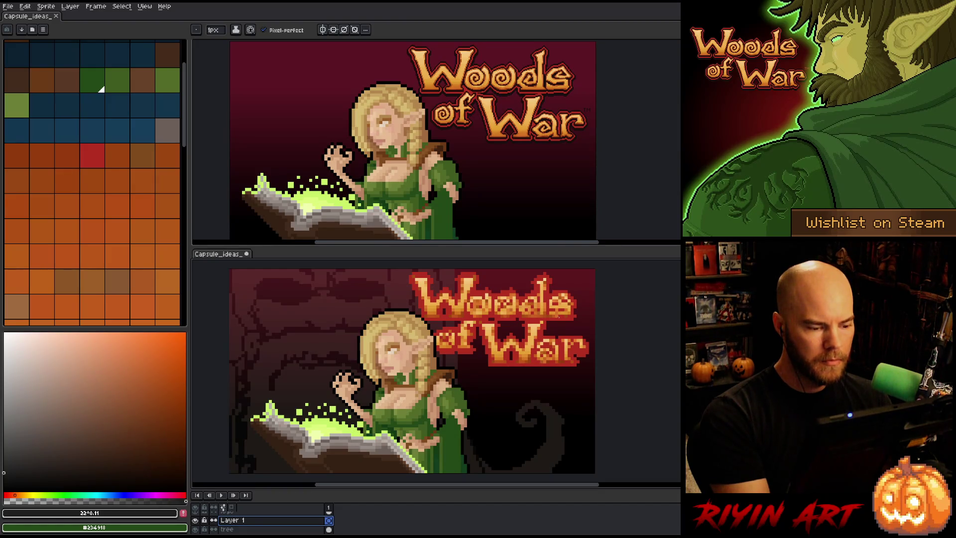
Step: Centre the mirror line on the tree face, redraw the eye outlines, and fill the eyes dark
{"action": "mouse_move", "coordinate": [404, 365]}
{"action": "left_mouse_down"}
{"action": "mouse_move", "coordinate": [422, 379]}
{"action": "mouse_move", "coordinate": [423, 368]}
{"action": "left_mouse_up"}
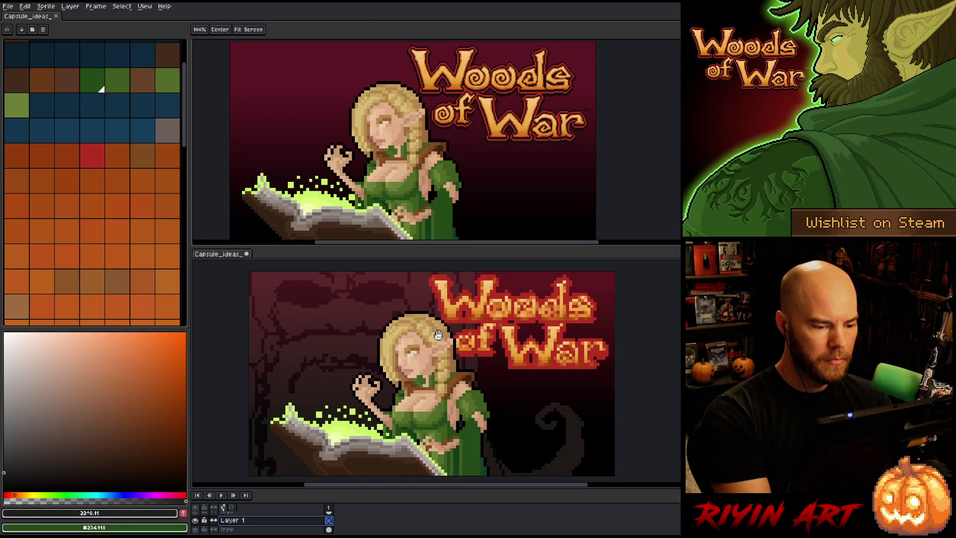
{"action": "key", "text": "b"}
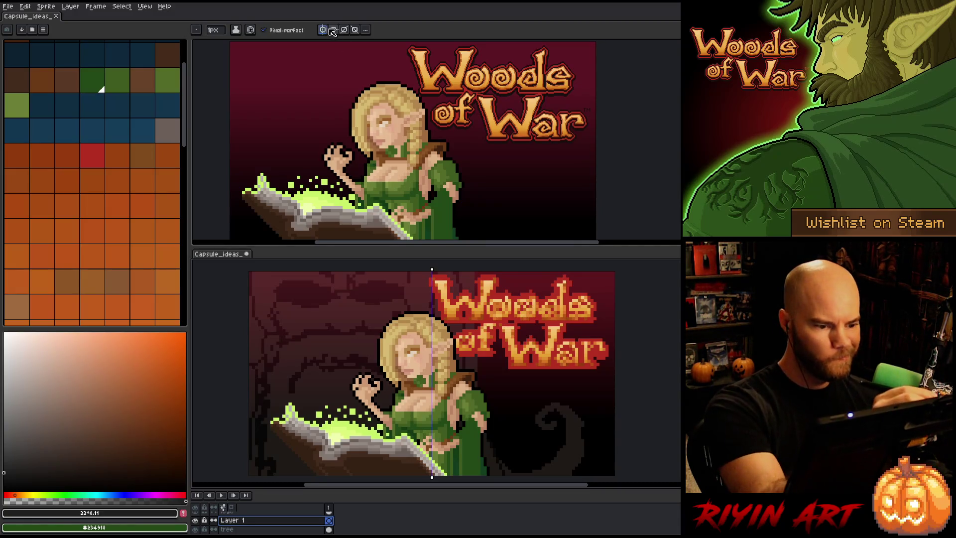
{"action": "left_click_drag", "start_coordinate": [431, 270], "coordinate": [341, 269]}
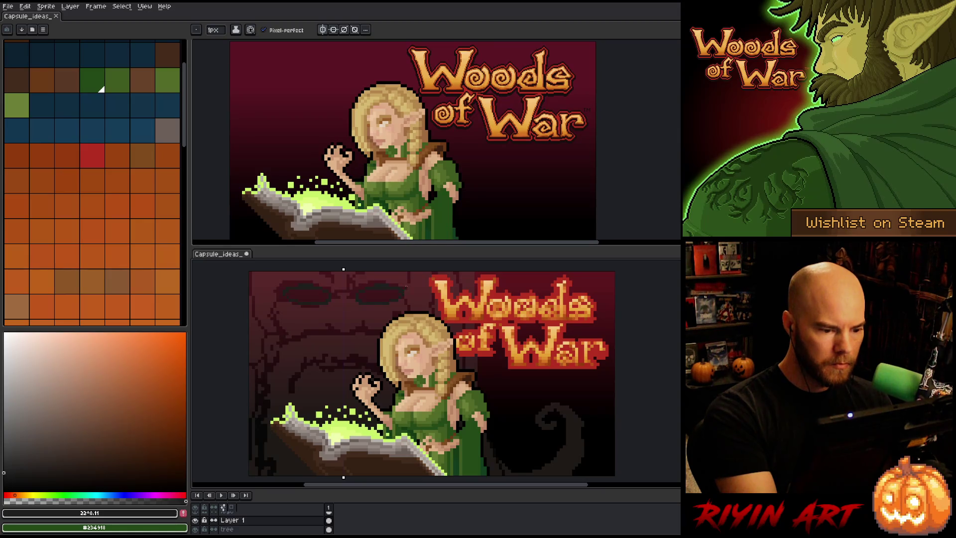
{"action": "key", "text": "g"}
{"action": "left_click", "coordinate": [388, 290]}
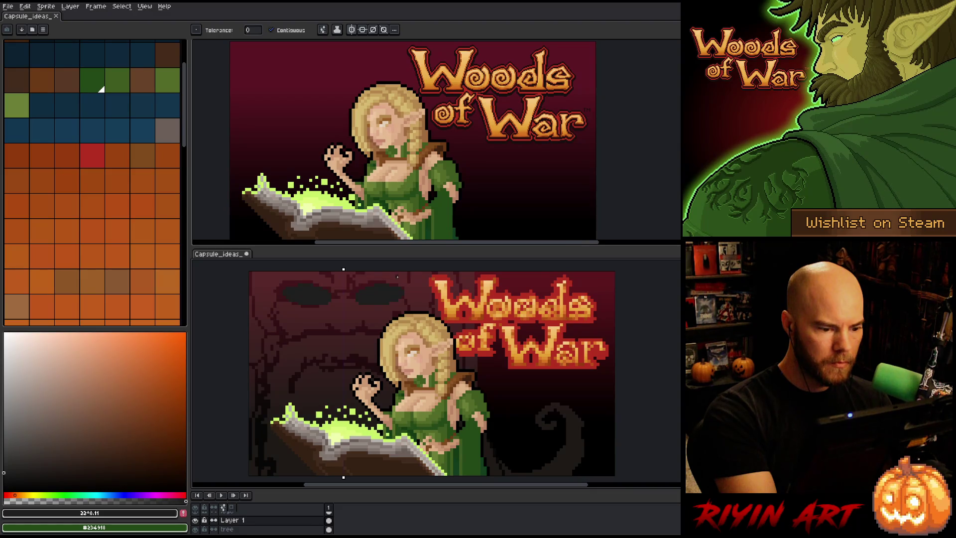
Step: Refine the carved features around the dark eyes with pencil, eraser and move tools
{"action": "key", "text": "b"}
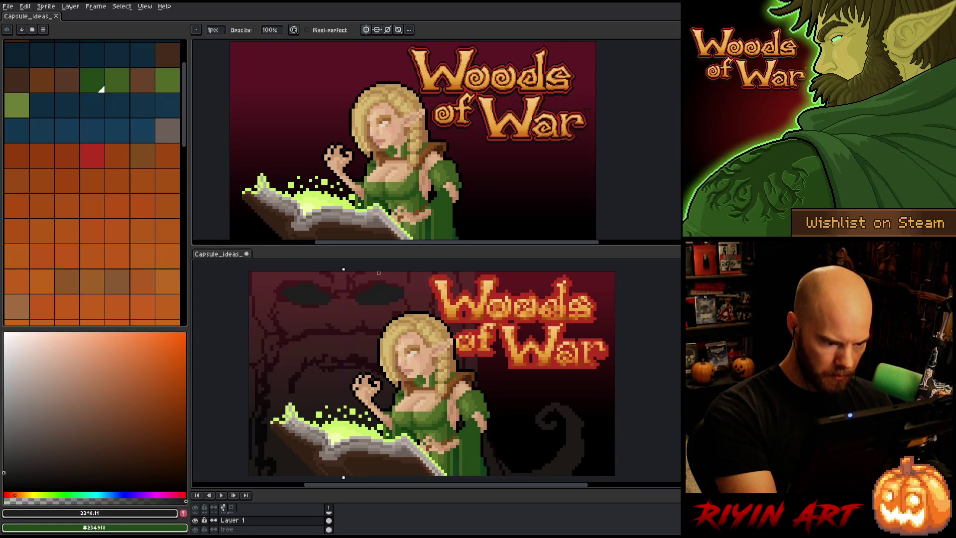
{"action": "key", "text": "e"}
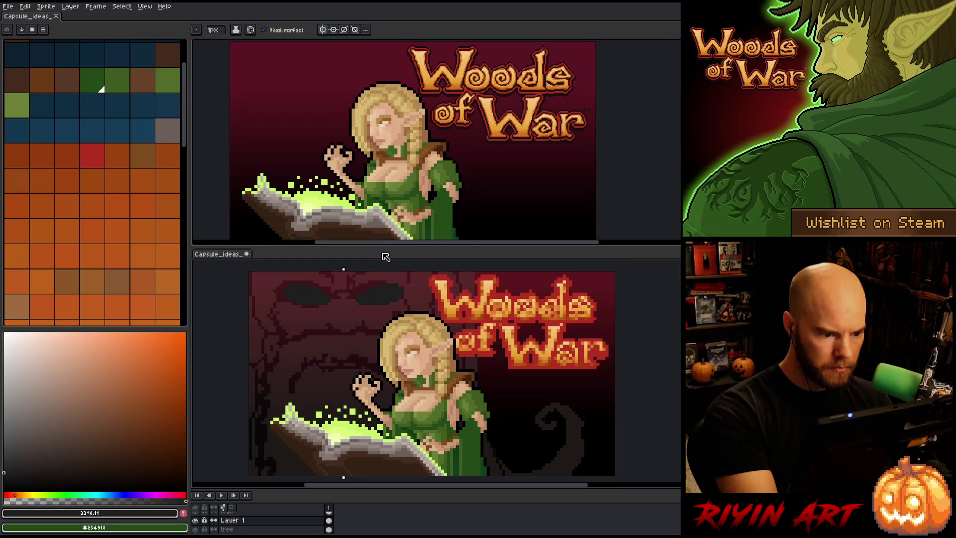
{"action": "key", "text": "v"}
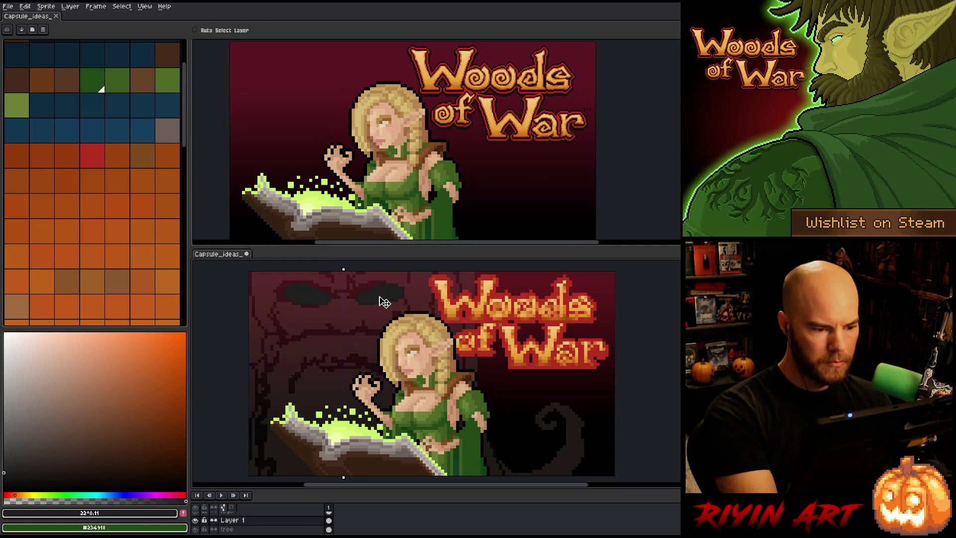
{"action": "key", "text": "b"}
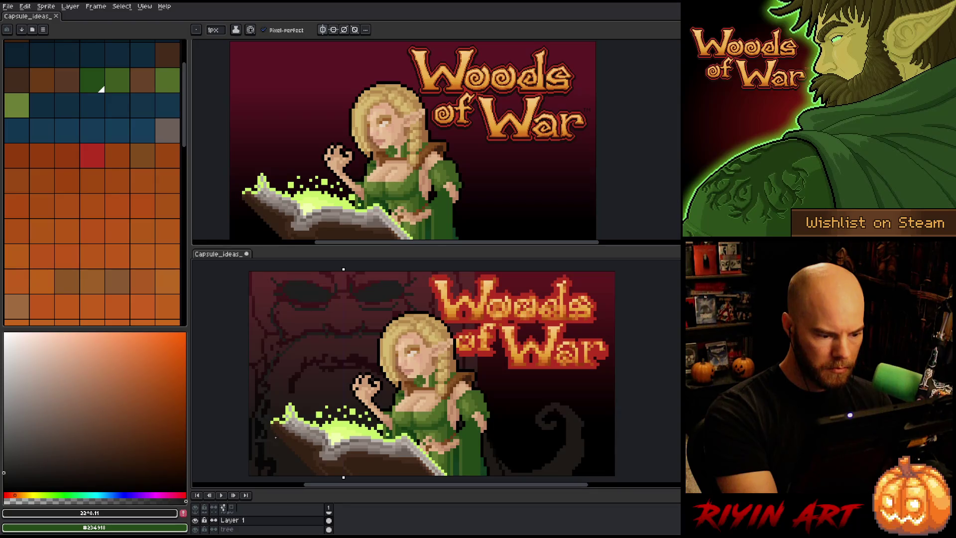
Step: Turn off mirrored drawing and pick a grey drawing colour
{"action": "left_click_drag", "start_coordinate": [421, 458], "coordinate": [421, 388]}
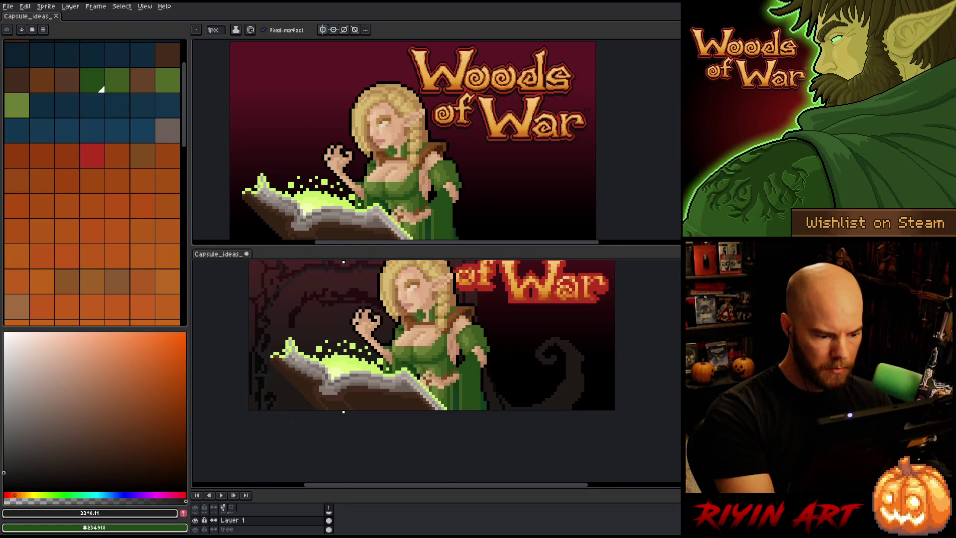
{"action": "left_click_drag", "start_coordinate": [410, 321], "coordinate": [421, 390]}
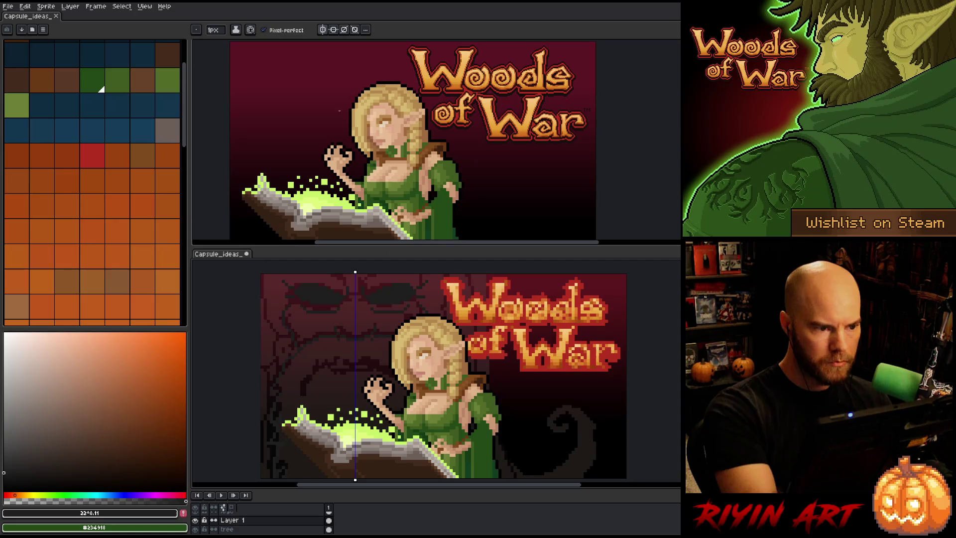
{"action": "left_click", "coordinate": [323, 30]}
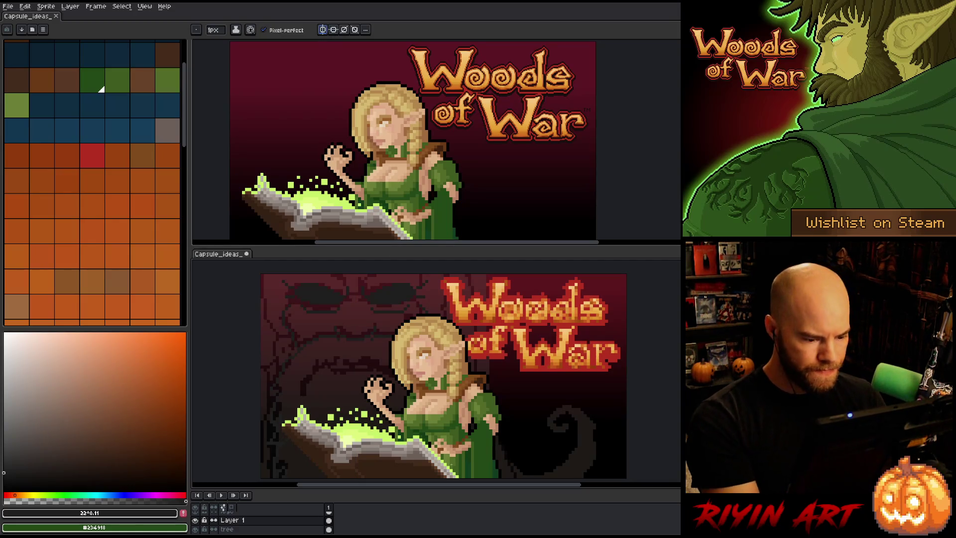
{"action": "mouse_move", "coordinate": [550, 420]}
{"action": "left_mouse_down"}
{"action": "mouse_move", "coordinate": [535, 382]}
{"action": "mouse_move", "coordinate": [529, 416]}
{"action": "left_mouse_up"}
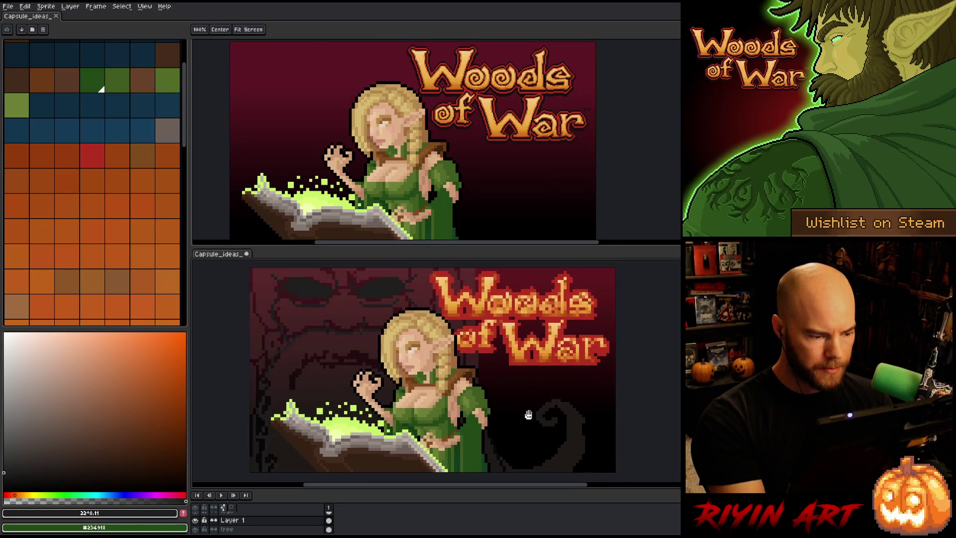
{"action": "left_click_drag", "start_coordinate": [27, 420], "coordinate": [30, 435]}
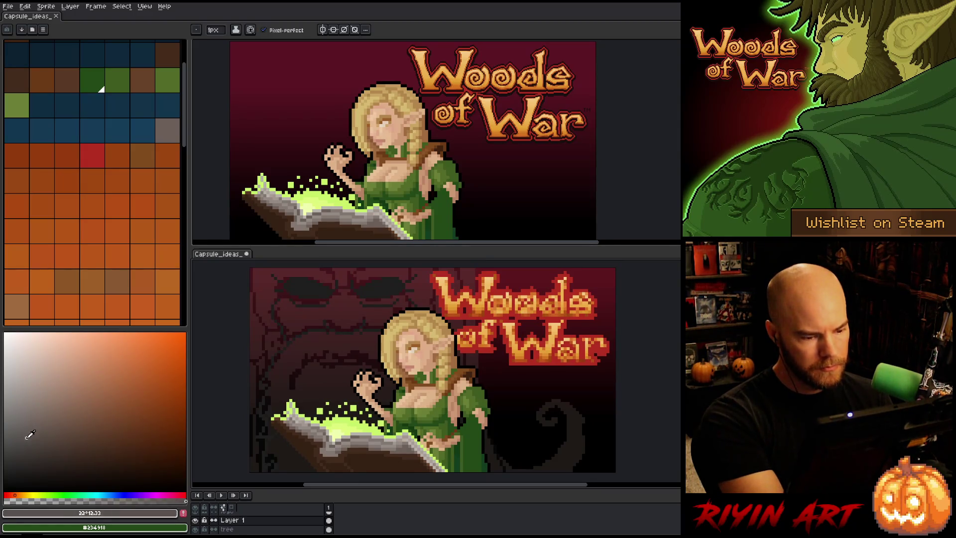
{"action": "left_click_drag", "start_coordinate": [511, 312], "coordinate": [505, 309]}
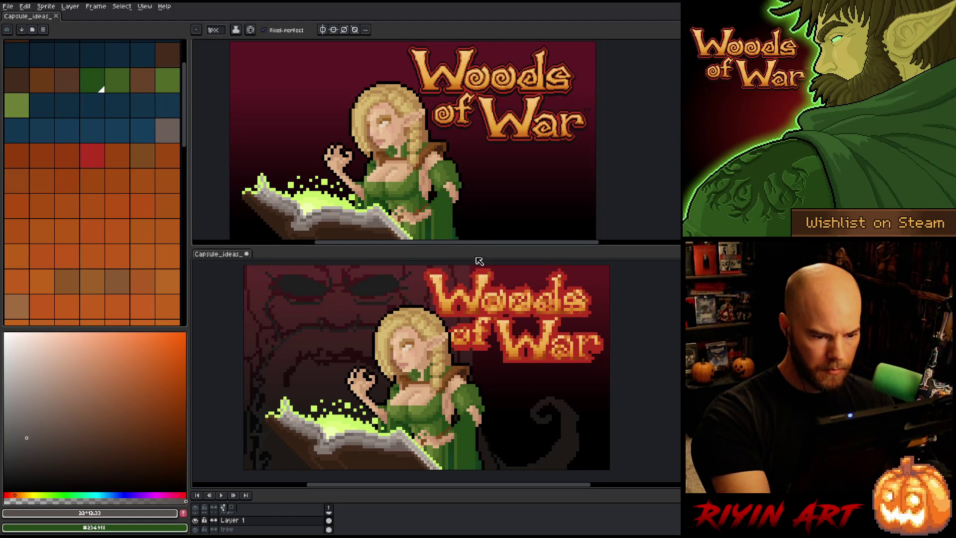
Step: Draw a vertical grey trunk line behind the elf's head and a curled tail at lower right
{"action": "left_click_drag", "start_coordinate": [462, 267], "coordinate": [464, 361]}
{"action": "mouse_move", "coordinate": [479, 427]}
{"action": "left_mouse_down"}
{"action": "mouse_move", "coordinate": [500, 458]}
{"action": "mouse_move", "coordinate": [536, 463]}
{"action": "mouse_move", "coordinate": [562, 433]}
{"action": "mouse_move", "coordinate": [559, 407]}
{"action": "mouse_move", "coordinate": [541, 402]}
{"action": "mouse_move", "coordinate": [535, 414]}
{"action": "mouse_move", "coordinate": [549, 415]}
{"action": "left_mouse_up"}
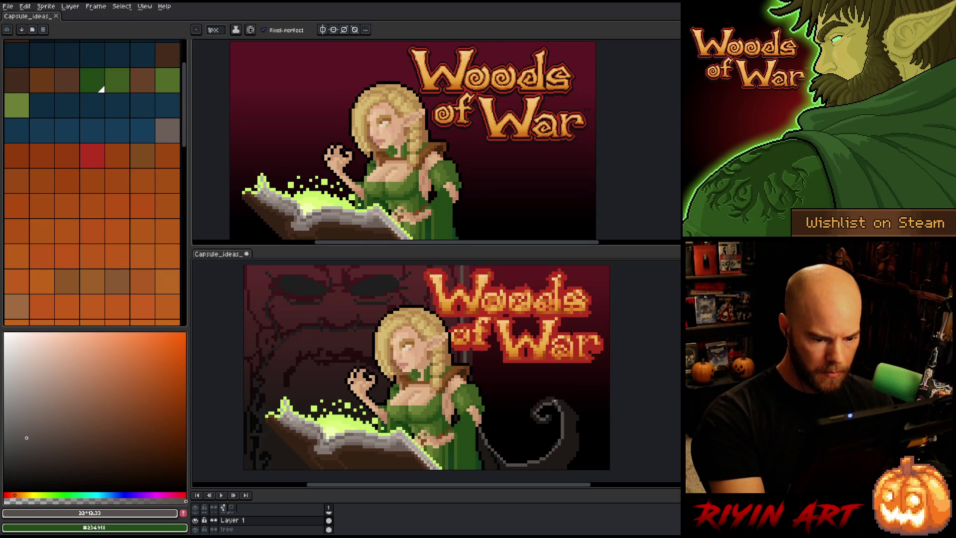
{"action": "key", "text": "e"}
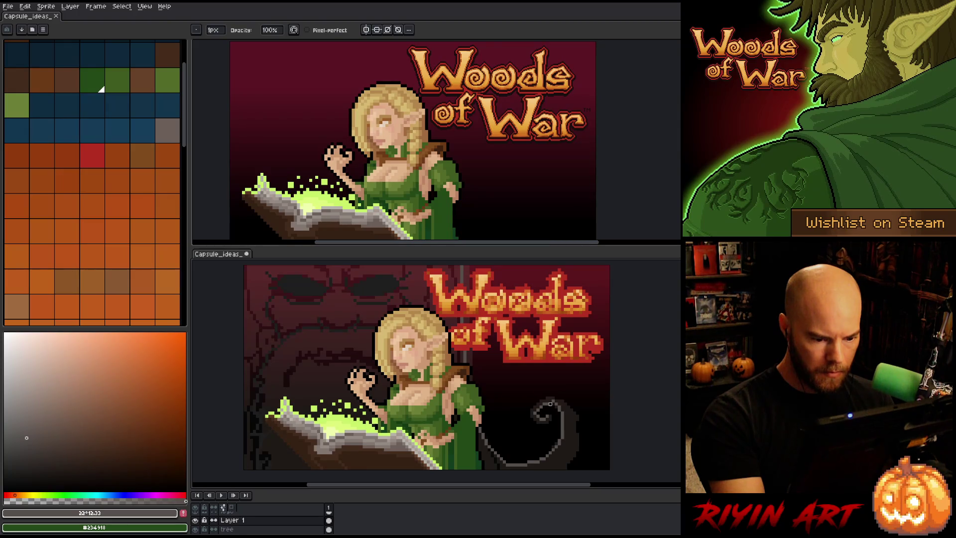
{"action": "key", "text": "b"}
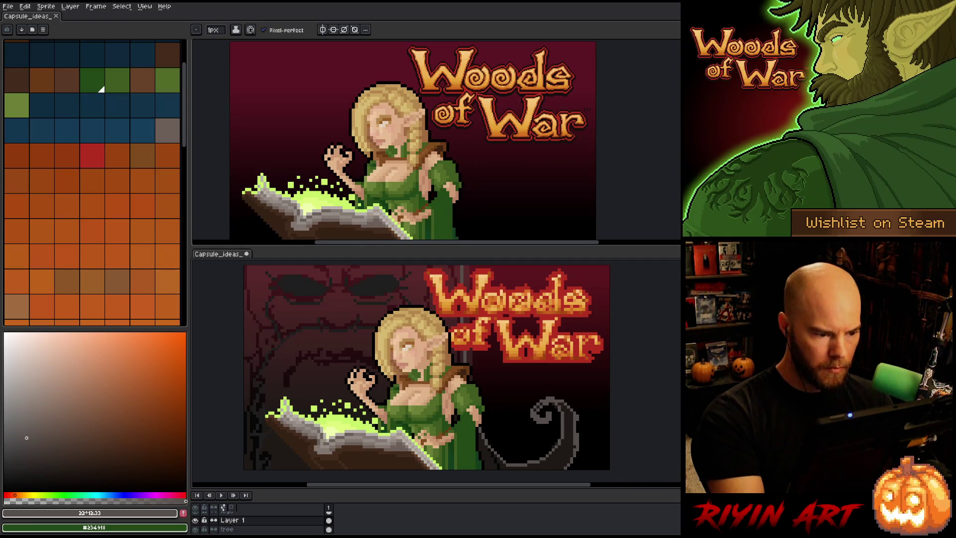
{"action": "mouse_move", "coordinate": [495, 389]}
{"action": "left_mouse_down"}
{"action": "mouse_move", "coordinate": [548, 388]}
{"action": "mouse_move", "coordinate": [541, 385]}
{"action": "left_mouse_up"}
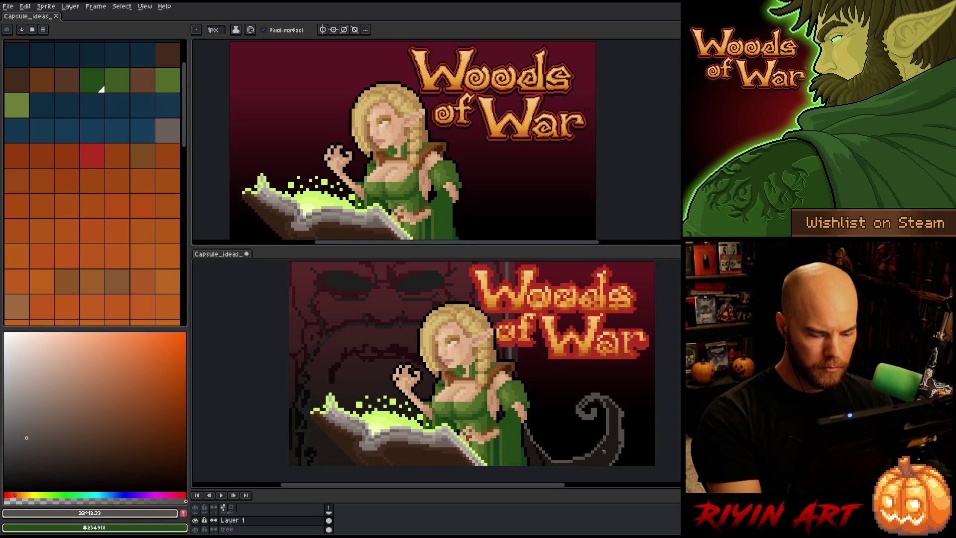
Step: Fill the tree shape and tail with grey, undoing the stray fills behind the book
{"action": "key", "text": "g"}
{"action": "left_click", "coordinate": [598, 455]}
{"action": "left_click", "coordinate": [413, 360]}
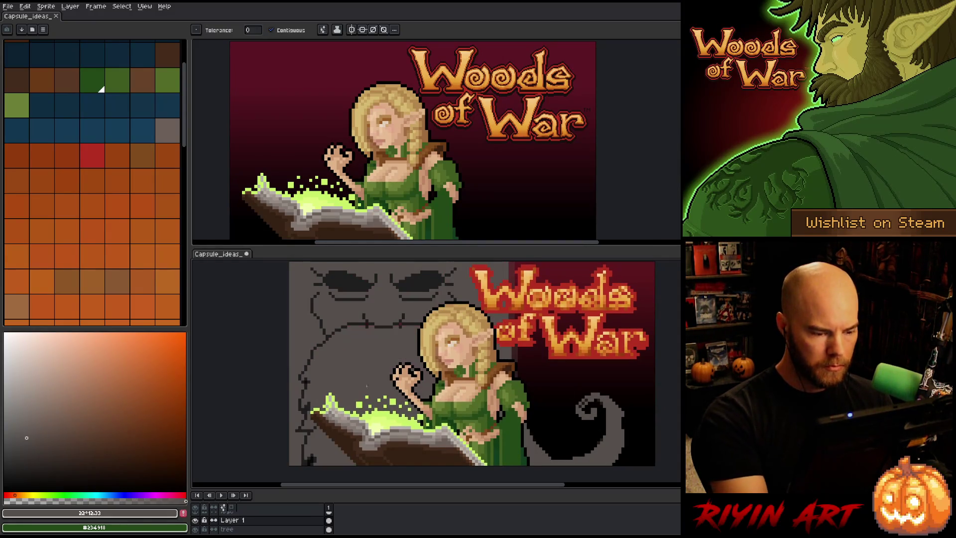
{"action": "key", "text": "ctrl+z"}
{"action": "left_click", "coordinate": [398, 347], "text": "alt"}
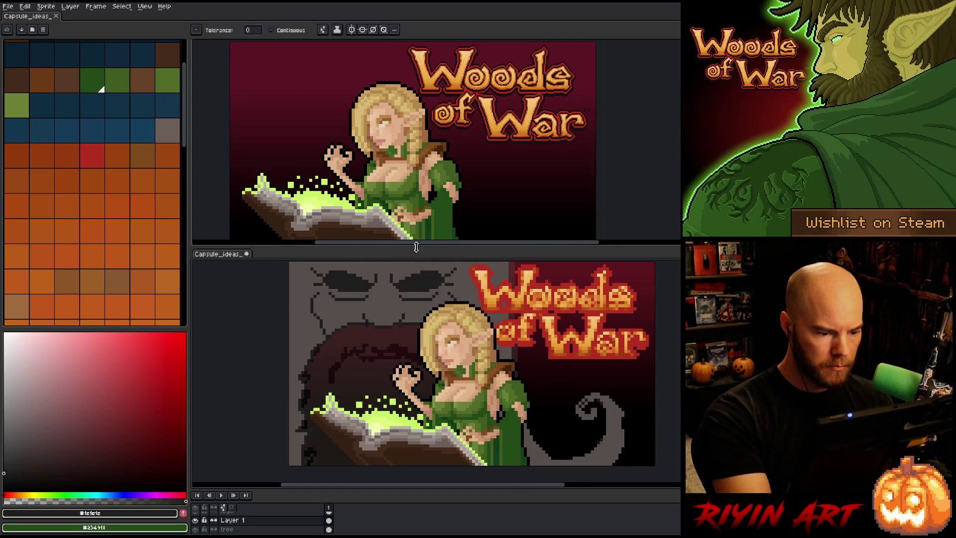
{"action": "left_click", "coordinate": [397, 345]}
{"action": "key", "text": "ctrl+z"}
Step: Draw mirrored beard texture using the sampled grey-brown and near-black colours
{"action": "key", "text": "b"}
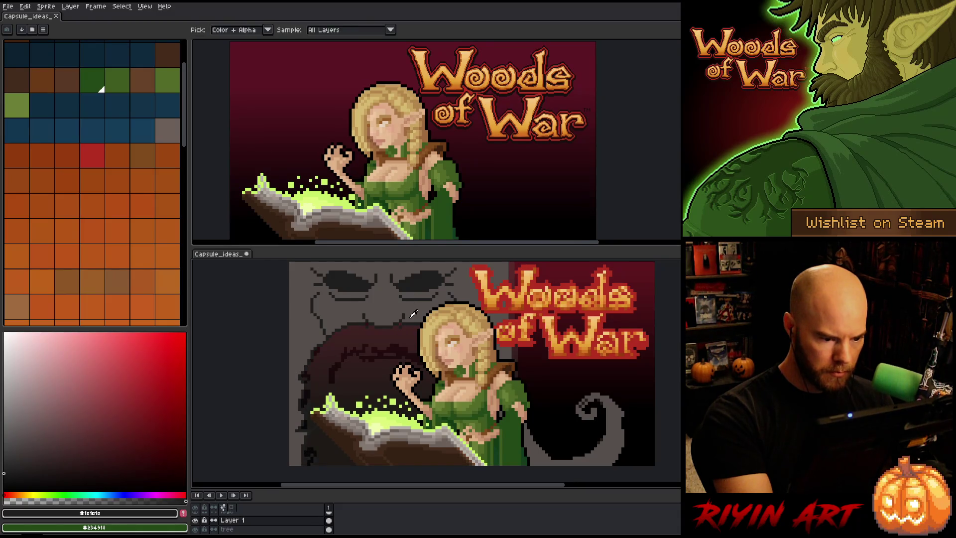
{"action": "left_click", "coordinate": [369, 323], "text": "alt"}
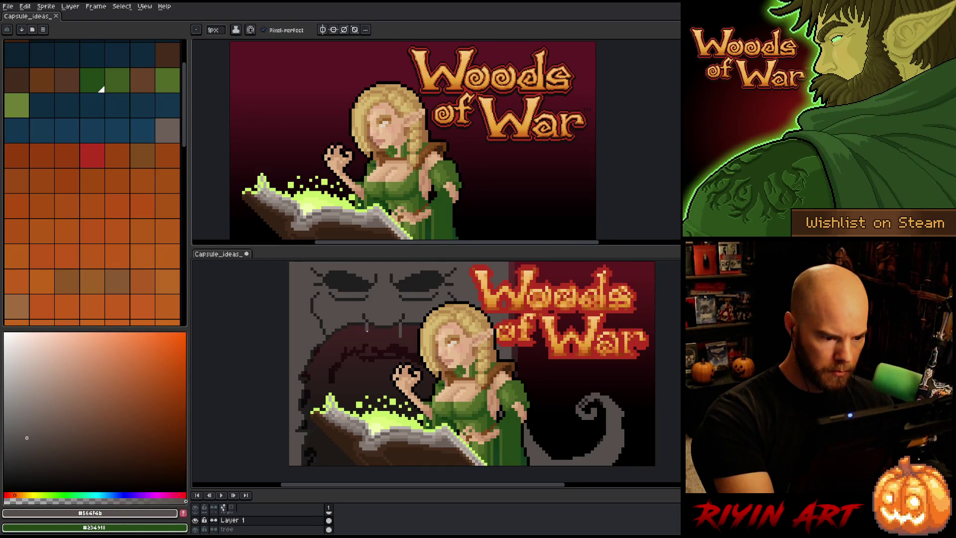
{"action": "left_click", "coordinate": [394, 371], "text": "alt"}
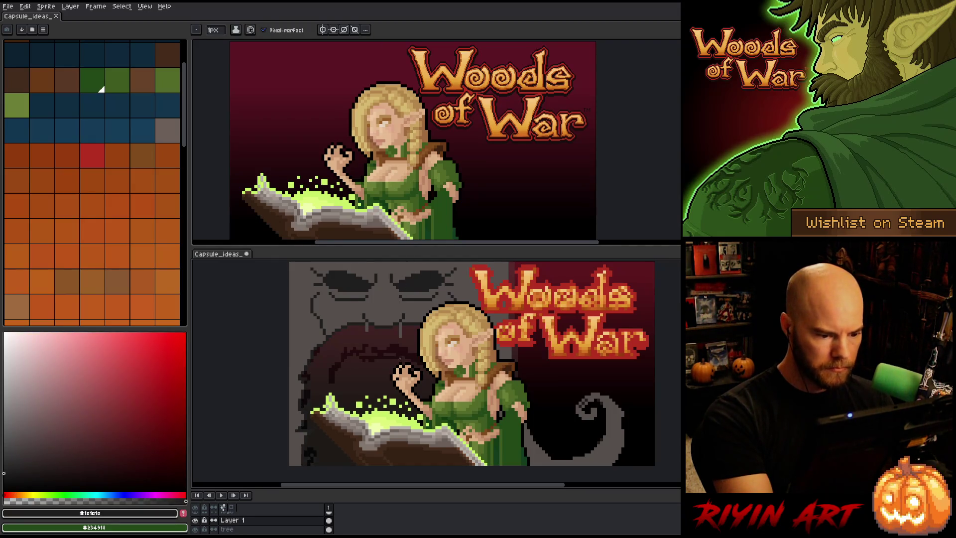
{"action": "key", "text": "shift+s"}
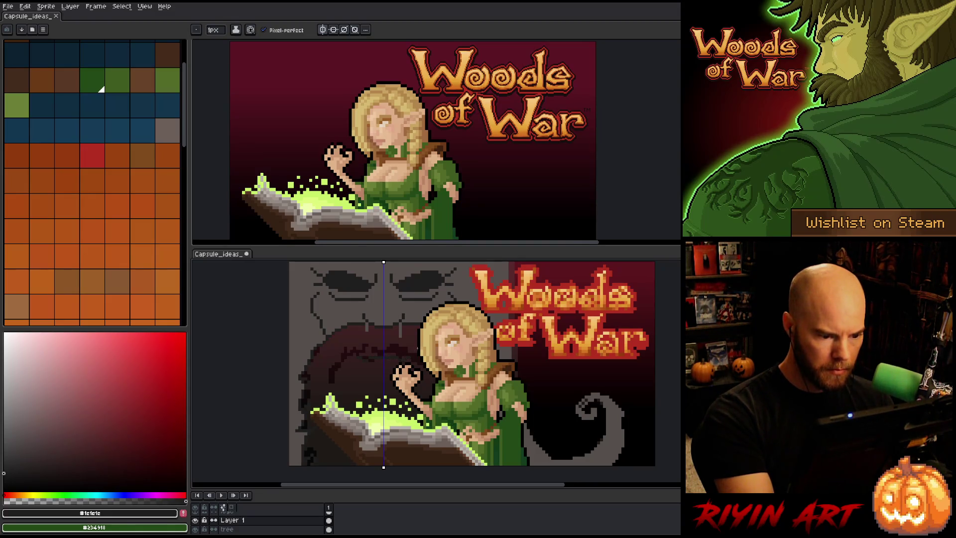
{"action": "key", "text": "e"}
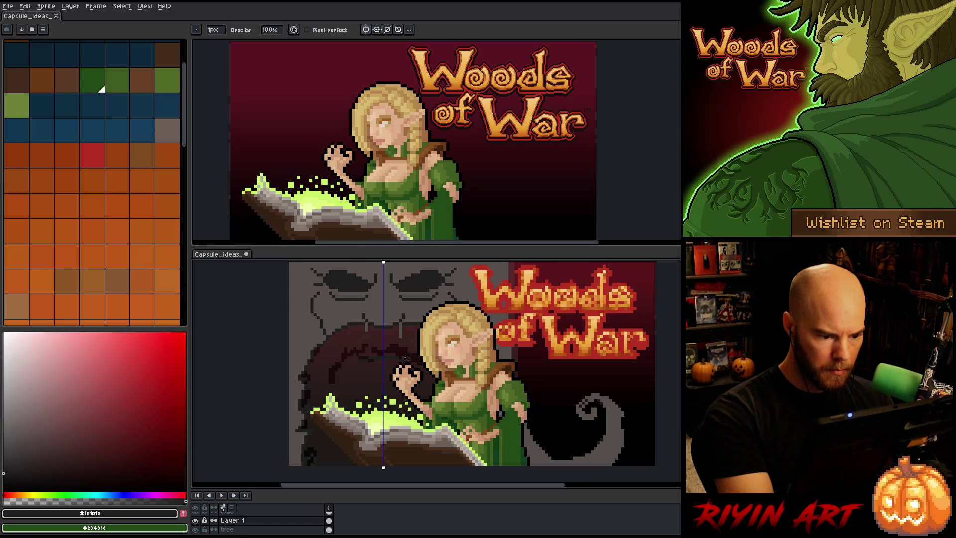
{"action": "key", "text": "b"}
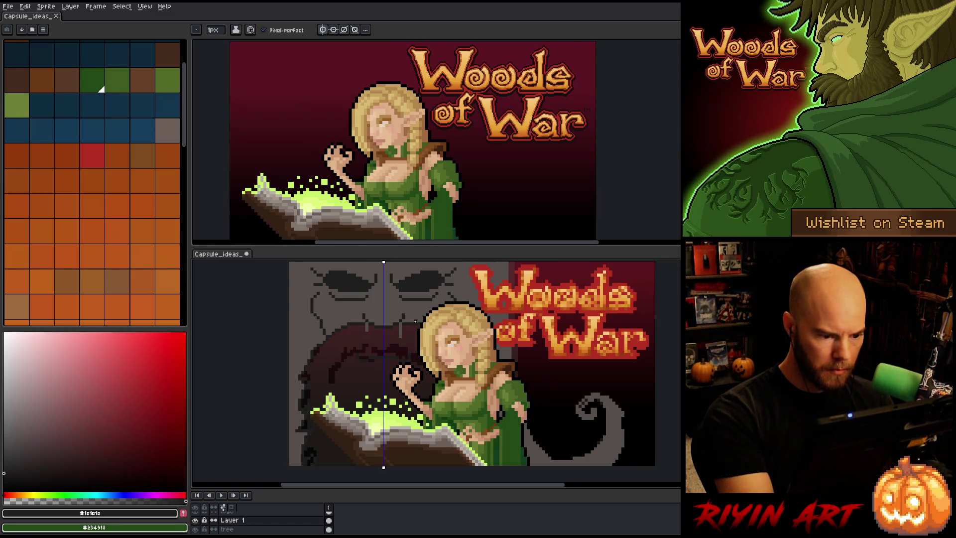
{"action": "left_click", "coordinate": [333, 31]}
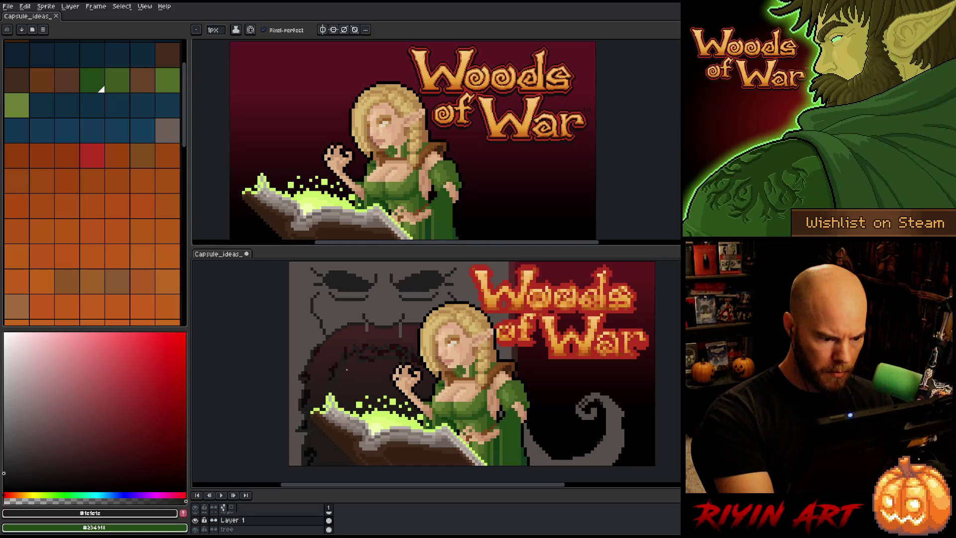
Step: Fill the tree's dark mouth with the tree grey
{"action": "key", "text": "e"}
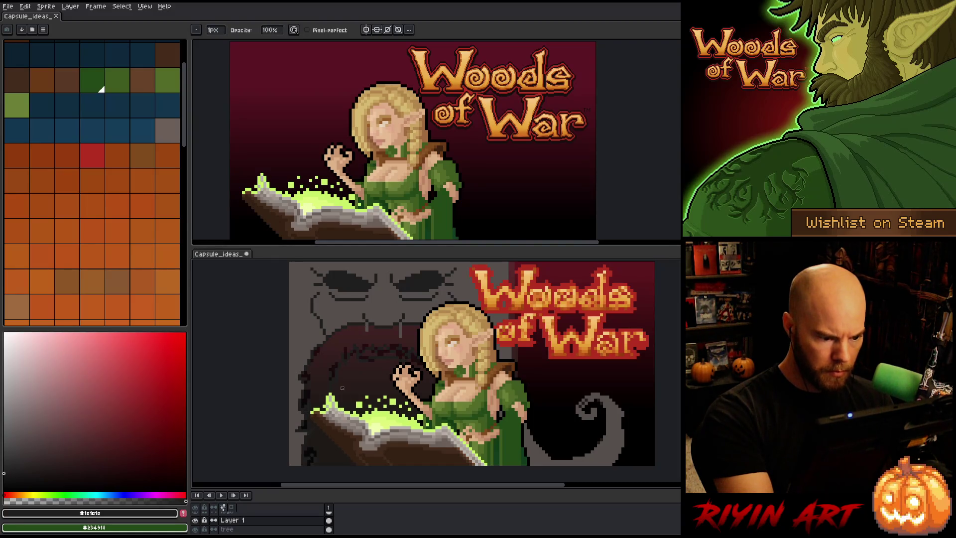
{"action": "left_click", "coordinate": [421, 299], "text": "alt"}
{"action": "key", "text": "g"}
{"action": "left_click", "coordinate": [349, 389]}
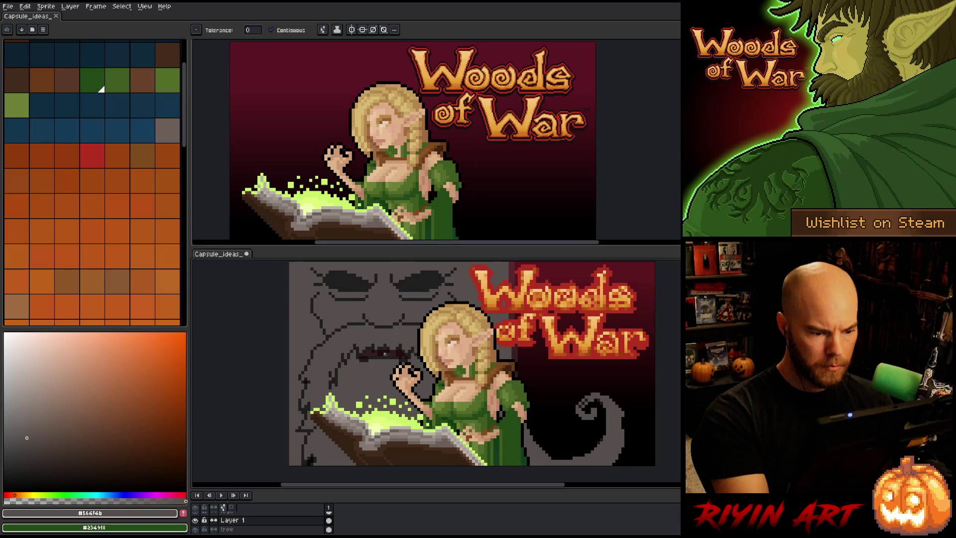
Step: Fill the remaining mouth and the small lower-left dark patch with bark grey #564f4b
{"action": "left_click", "coordinate": [383, 353]}
{"action": "left_click", "coordinate": [310, 459]}
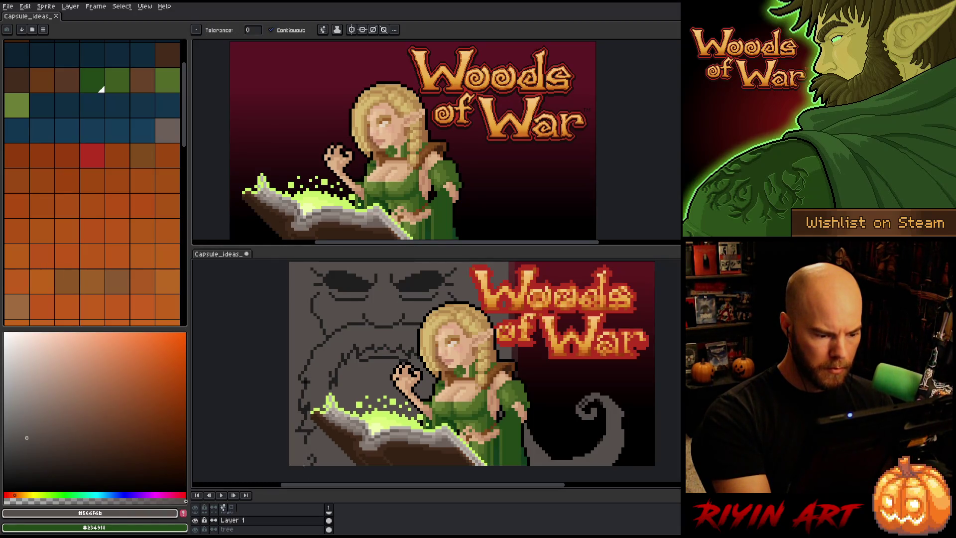
{"action": "key", "text": "b"}
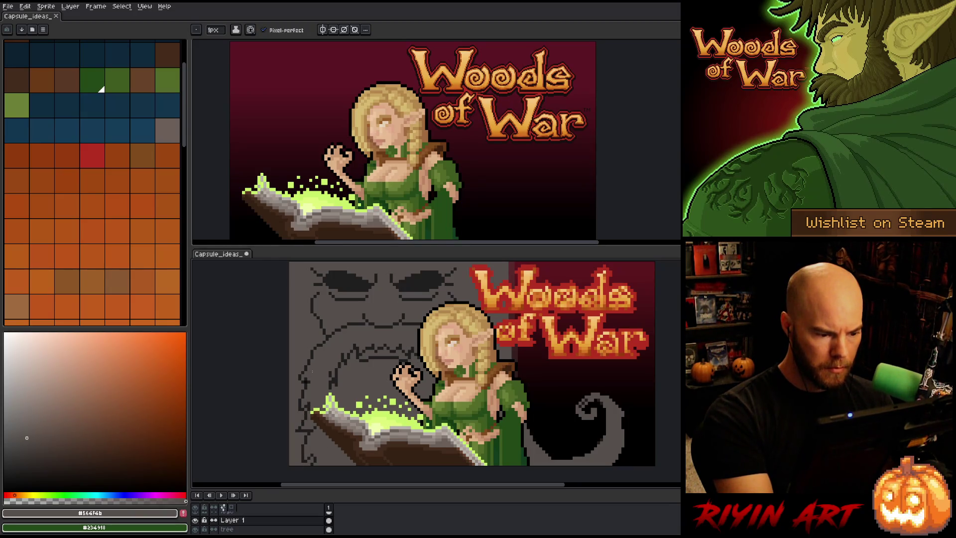
Step: Touch up the tree's dark outlines pixel by pixel, alternating #1e1e1e and #564f4b
{"action": "left_click", "coordinate": [365, 299], "text": "alt"}
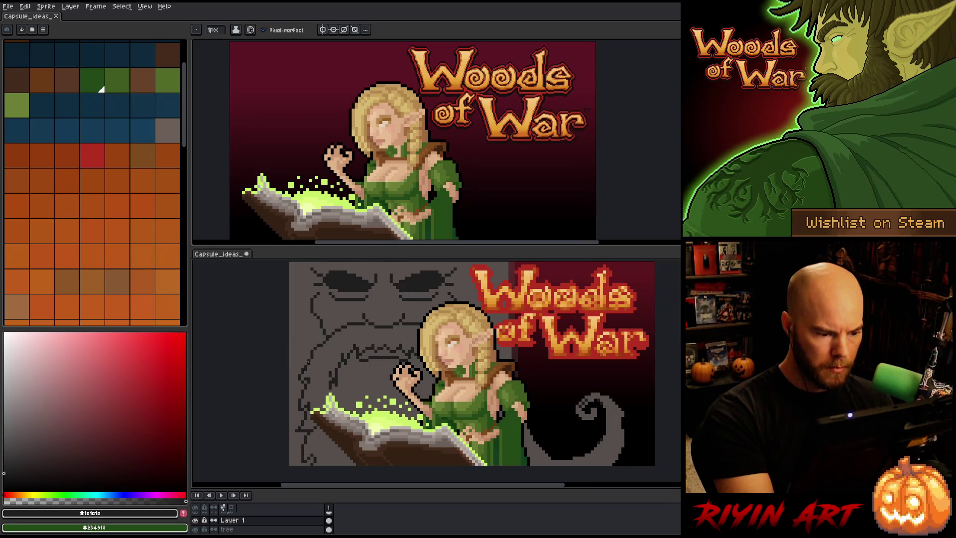
{"action": "left_click", "coordinate": [311, 368], "text": "alt"}
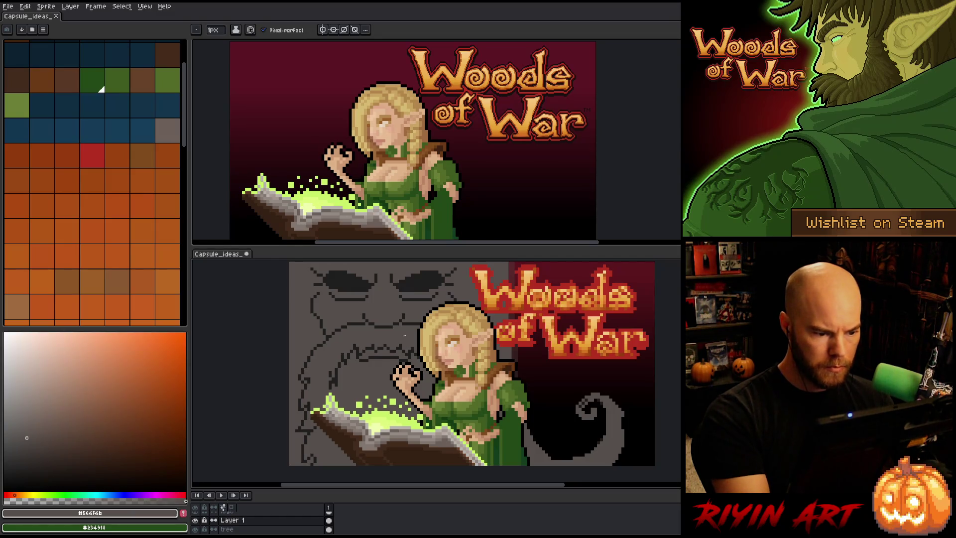
{"action": "left_click", "coordinate": [325, 331], "text": "alt"}
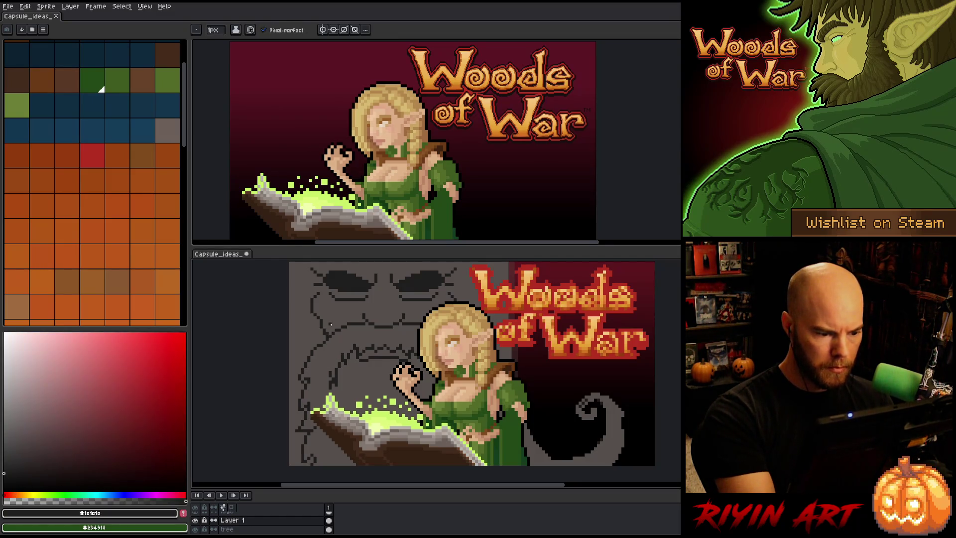
{"action": "left_click", "coordinate": [332, 323], "text": "alt"}
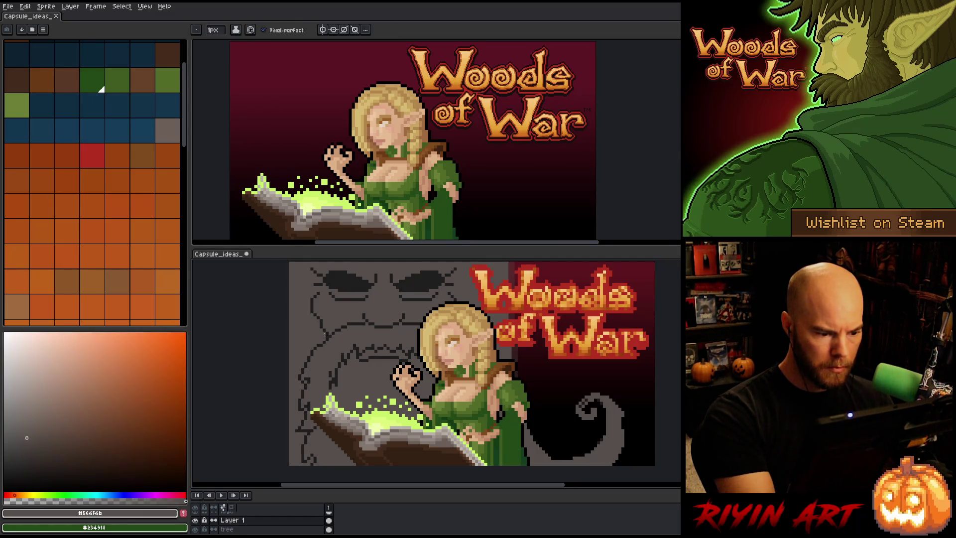
{"action": "left_click", "coordinate": [324, 328], "text": "alt"}
{"action": "left_click", "coordinate": [320, 333], "text": "alt"}
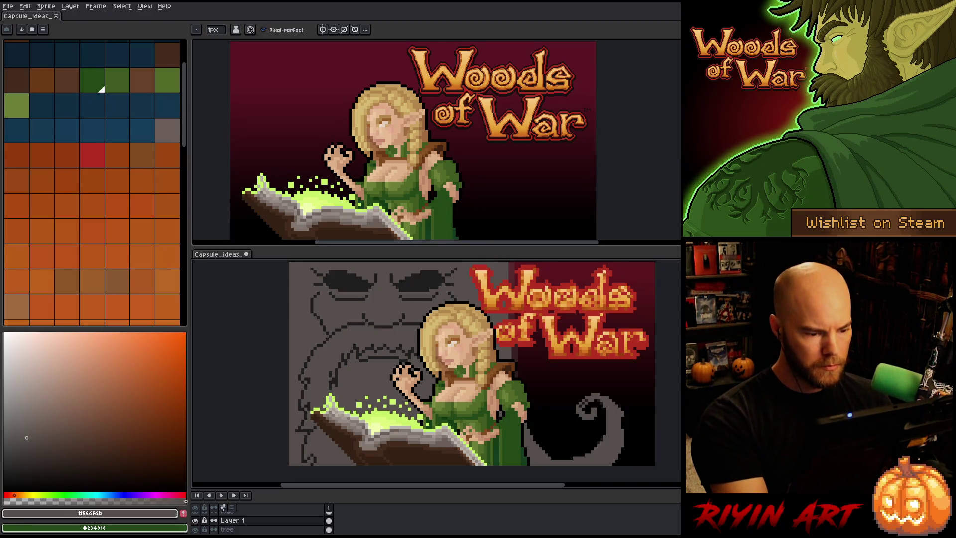
{"action": "left_click", "coordinate": [365, 335], "text": "alt"}
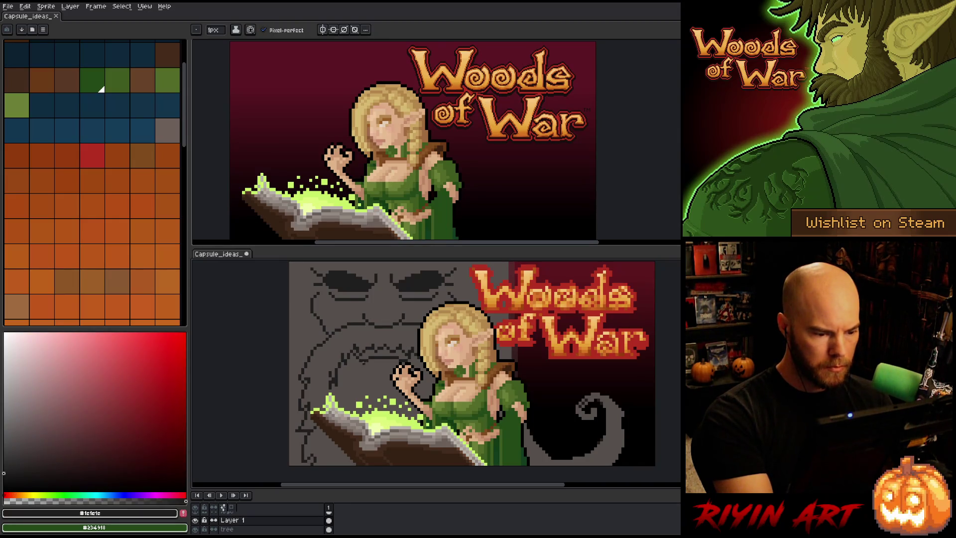
{"action": "left_click", "coordinate": [381, 322], "text": "alt"}
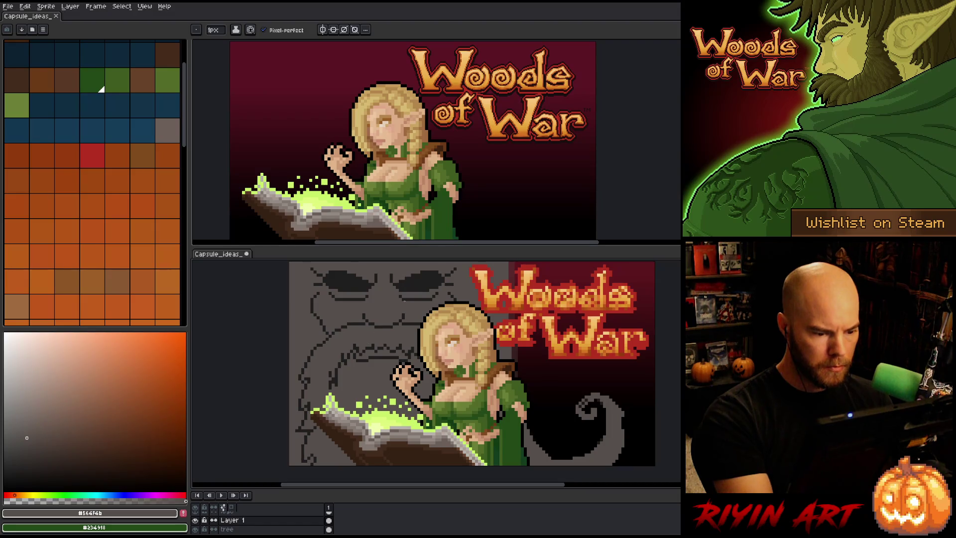
{"action": "left_click", "coordinate": [410, 360], "text": "alt"}
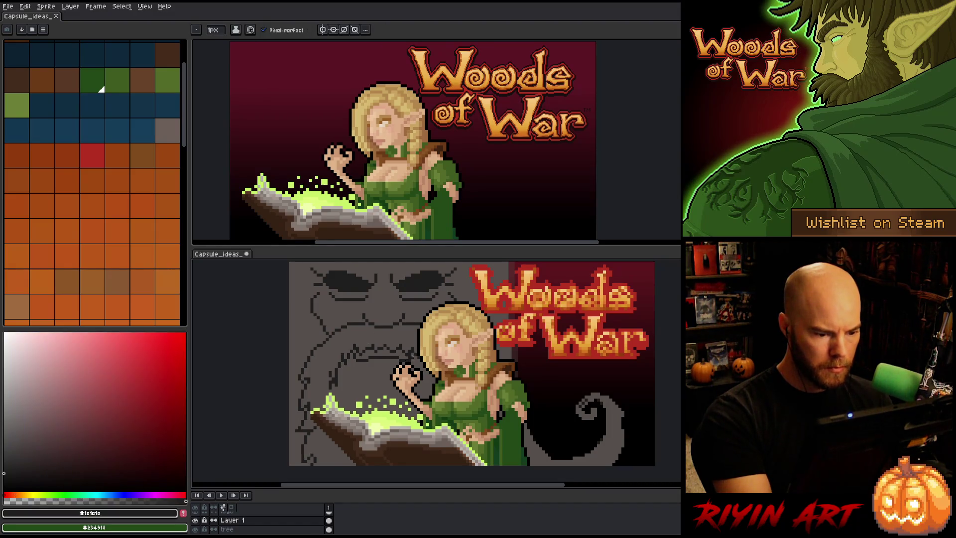
{"action": "left_click", "coordinate": [413, 355], "text": "alt"}
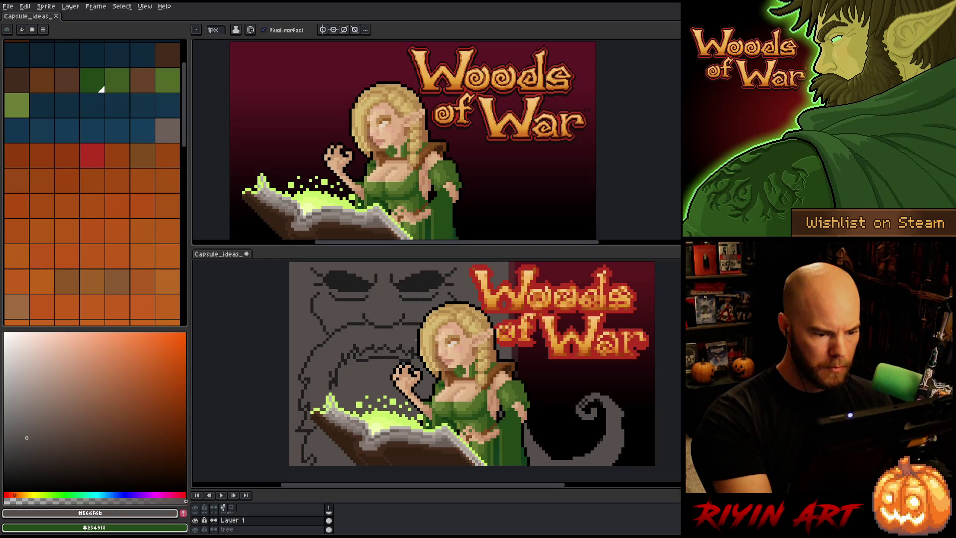
{"action": "left_click", "coordinate": [408, 350], "text": "alt"}
{"action": "left_click", "coordinate": [411, 355], "text": "alt"}
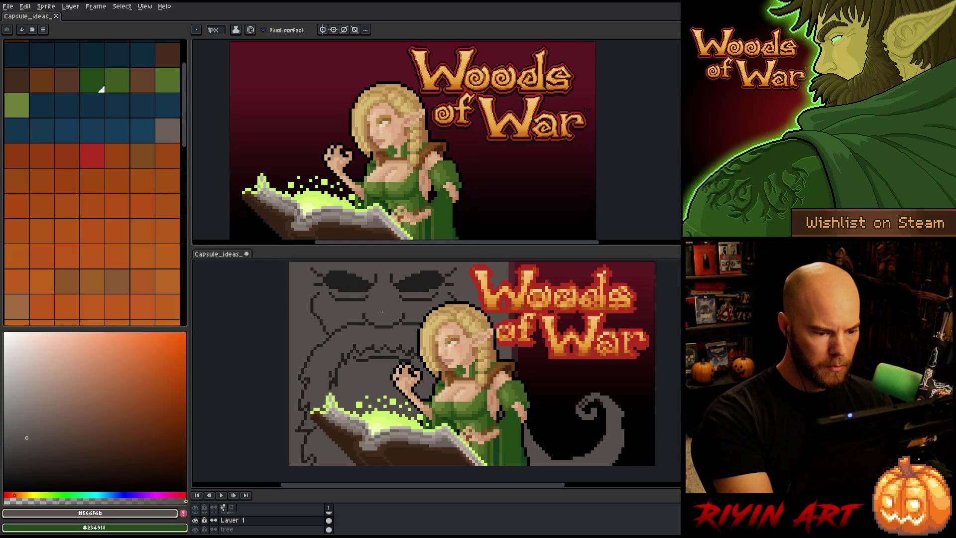
Step: Refine the wavy mouth line and lower outlines, then lasso along the tree's left edge
{"action": "left_click", "coordinate": [377, 312], "text": "alt"}
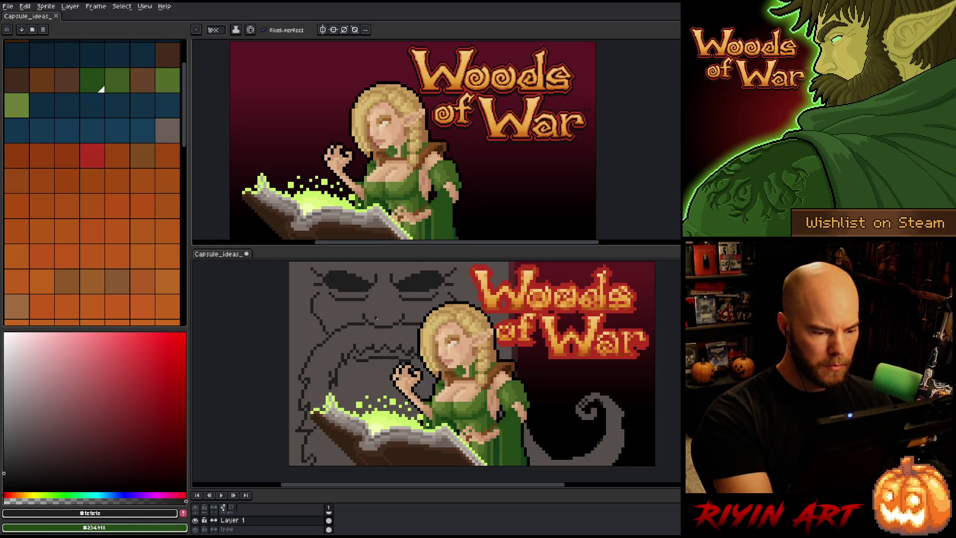
{"action": "left_click", "coordinate": [402, 269], "text": "alt"}
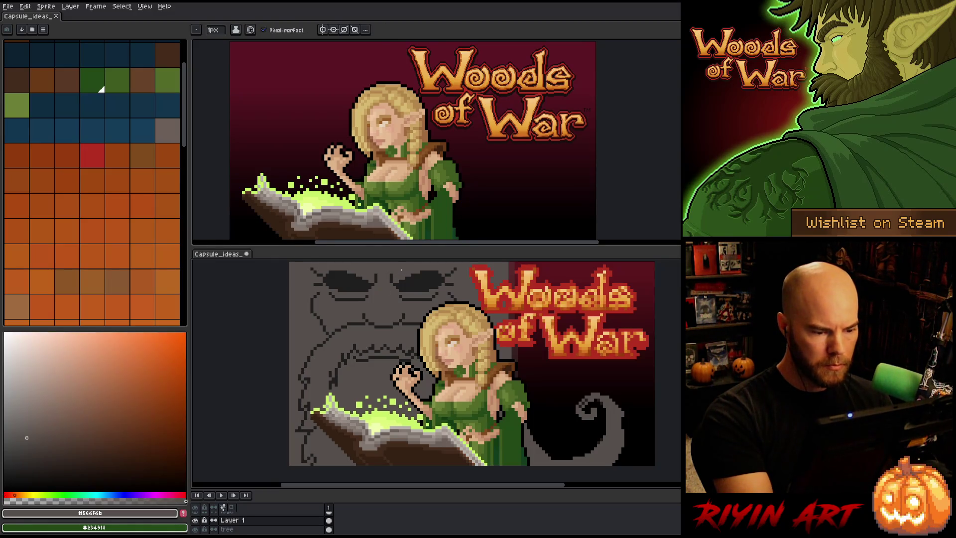
{"action": "key", "text": "alt"}
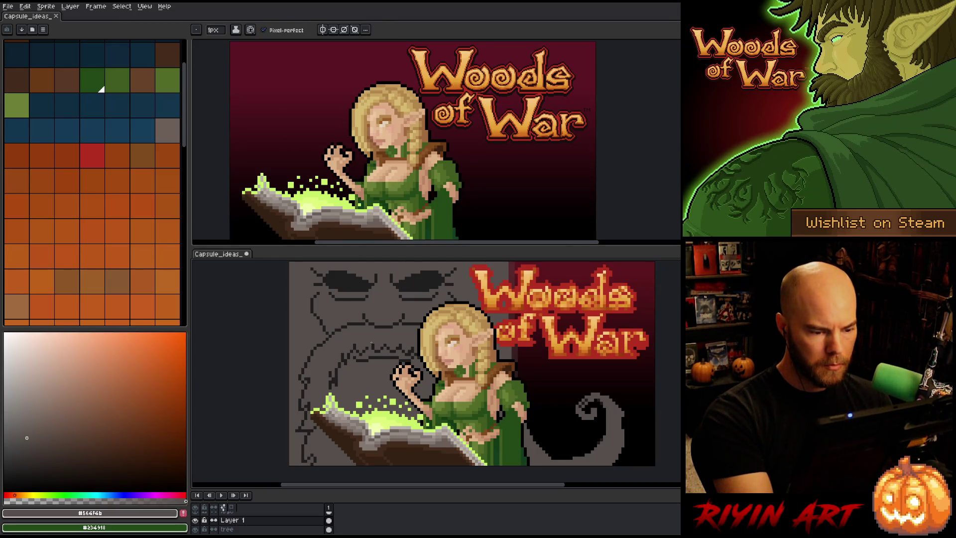
{"action": "left_click", "coordinate": [372, 343], "text": "alt"}
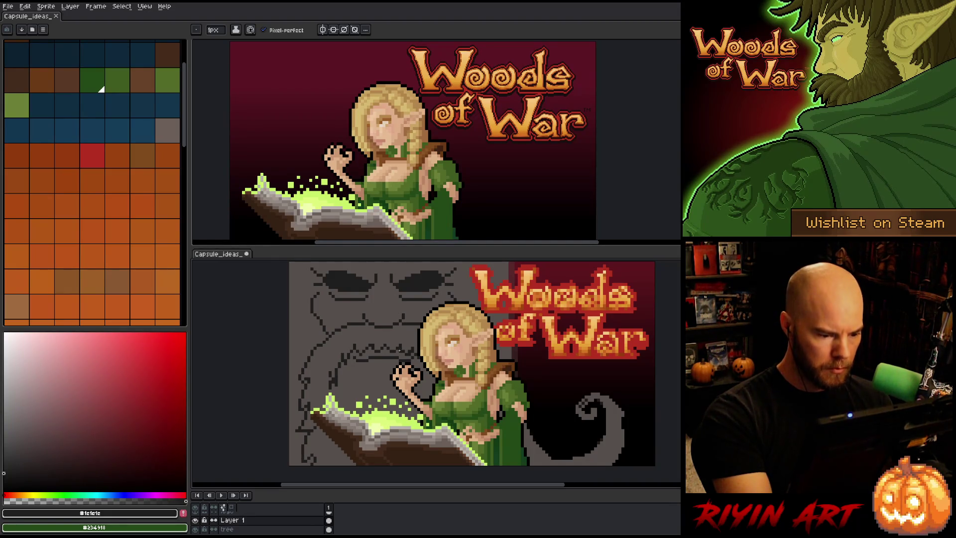
{"action": "left_click", "coordinate": [402, 340], "text": "alt"}
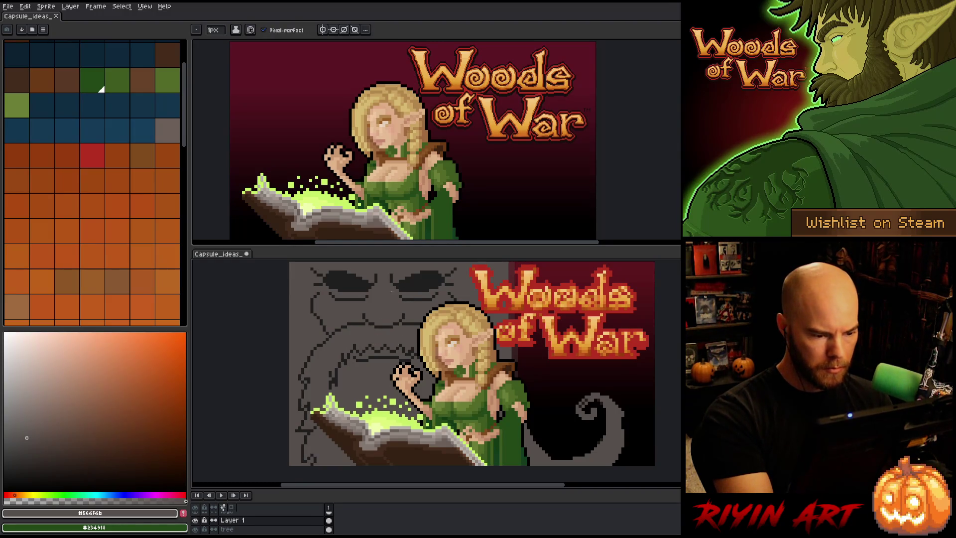
{"action": "left_click", "coordinate": [391, 288], "text": "alt"}
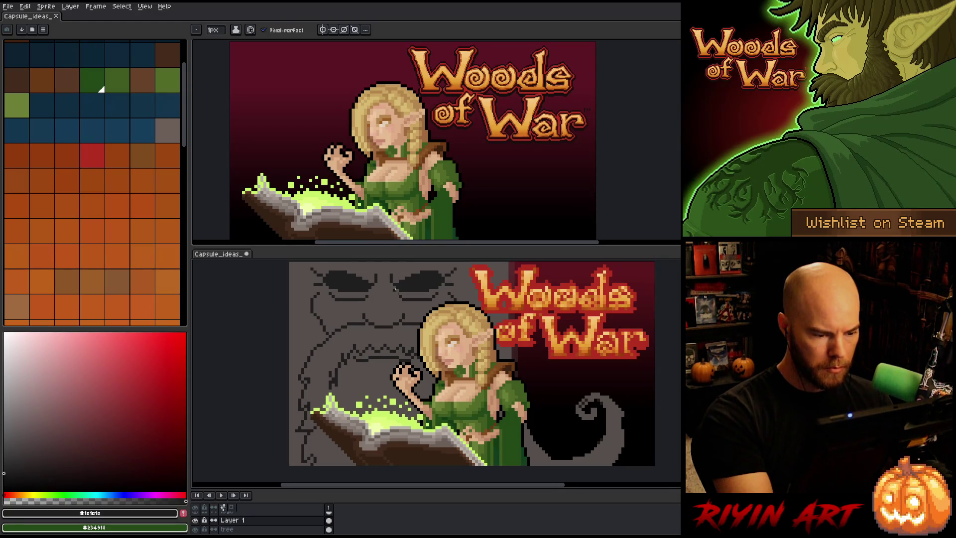
{"action": "left_click", "coordinate": [409, 349], "text": "alt"}
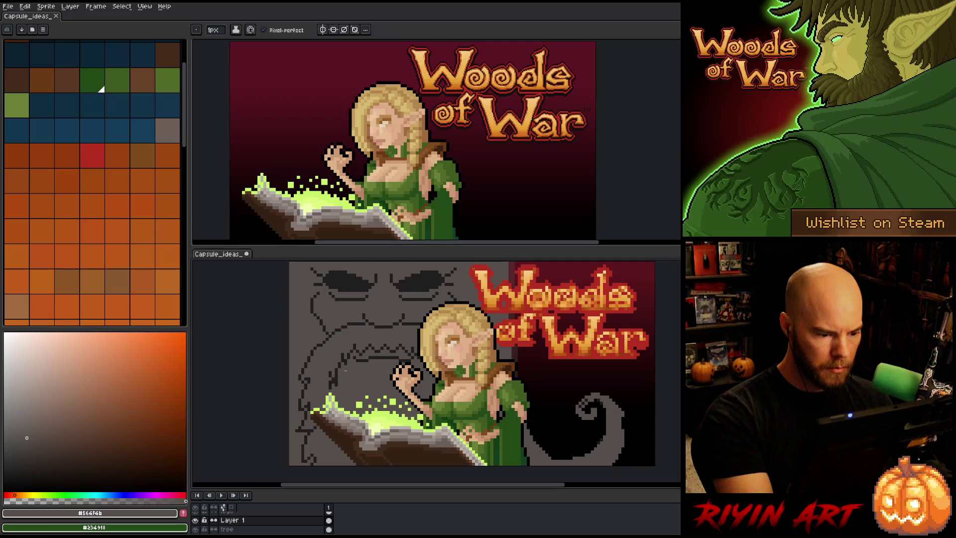
{"action": "key", "text": "alt"}
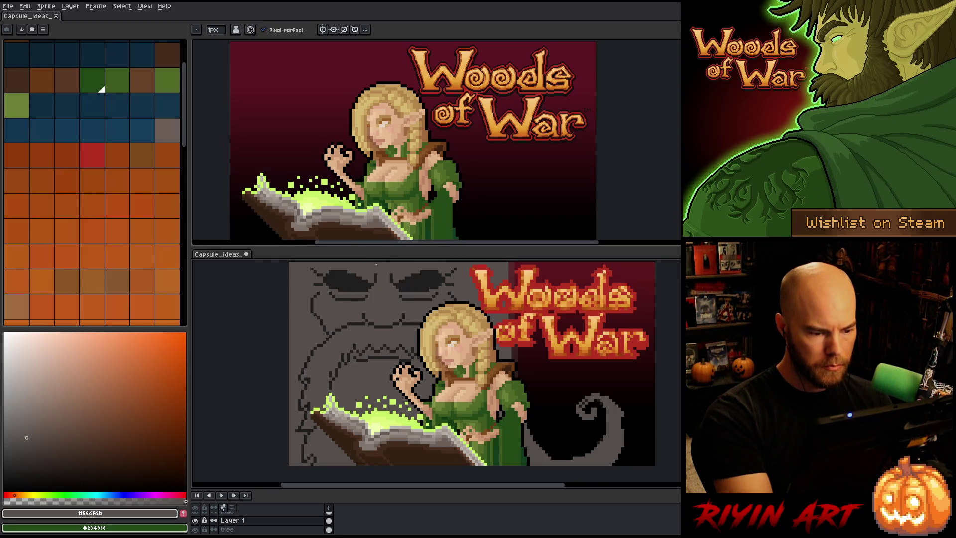
{"action": "left_click", "coordinate": [332, 380], "text": "alt"}
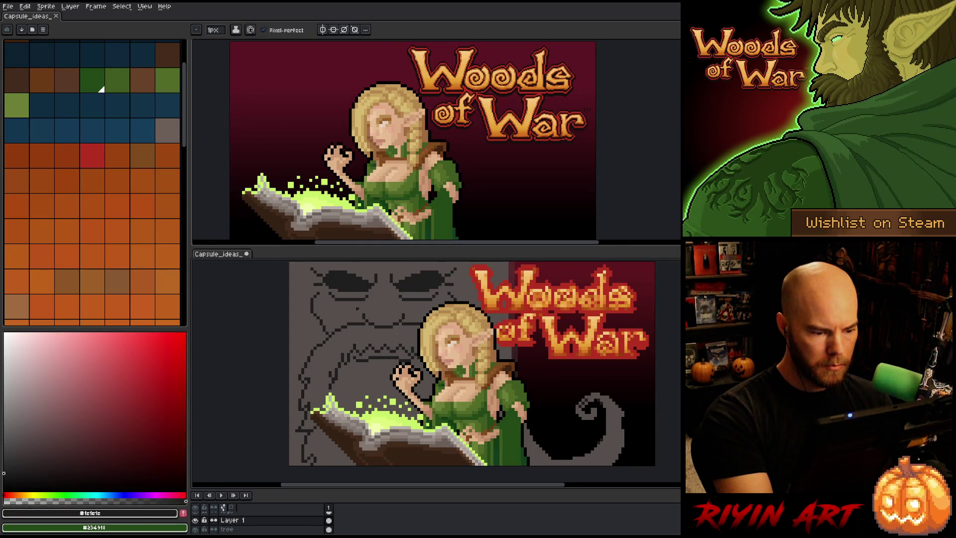
{"action": "left_click", "coordinate": [330, 372], "text": "alt"}
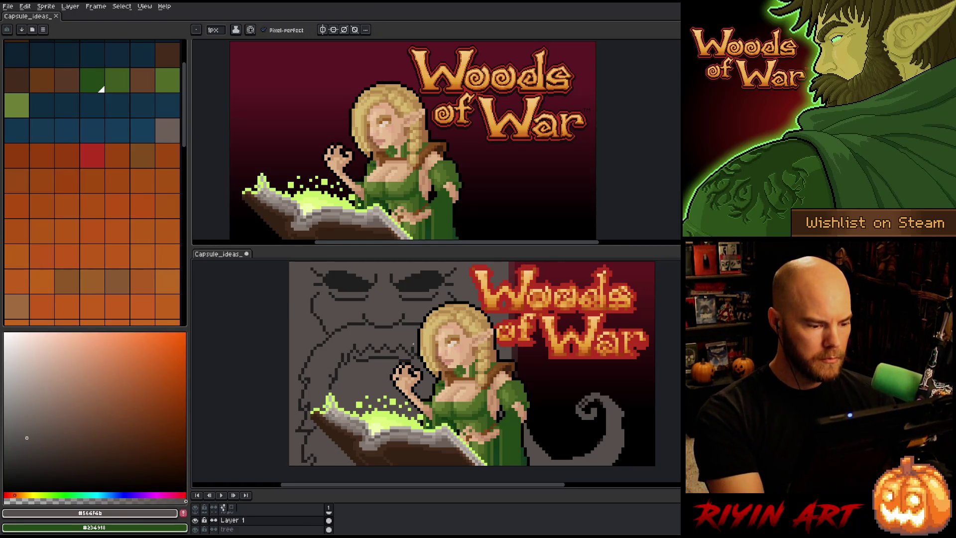
{"action": "key", "text": "q"}
{"action": "mouse_move", "coordinate": [319, 335]}
{"action": "left_mouse_down"}
{"action": "mouse_move", "coordinate": [326, 460]}
{"action": "mouse_move", "coordinate": [299, 463]}
{"action": "left_mouse_up"}
Step: Discard the left-edge freehand selection and recentre the artwork in view
{"action": "left_click_drag", "start_coordinate": [389, 372], "coordinate": [382, 414]}
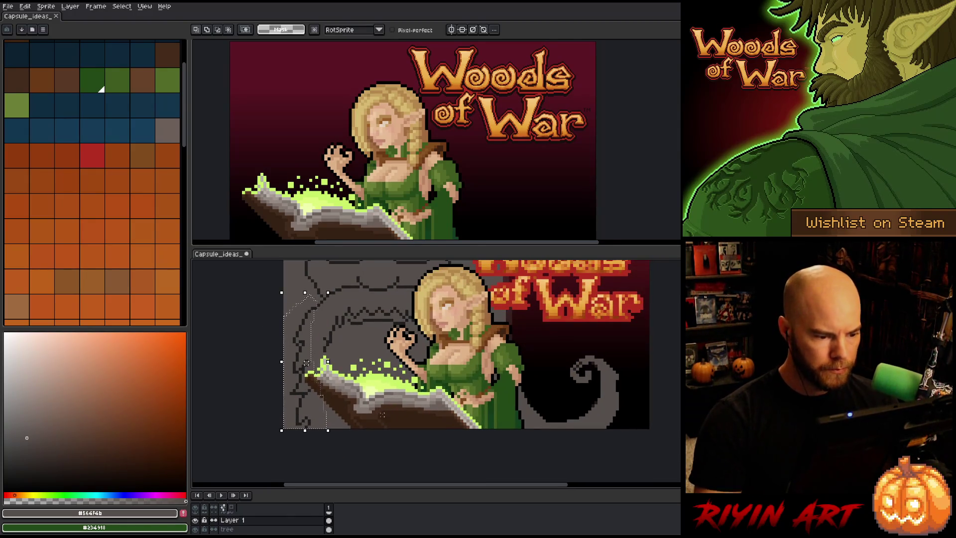
{"action": "key", "text": "ctrl+d"}
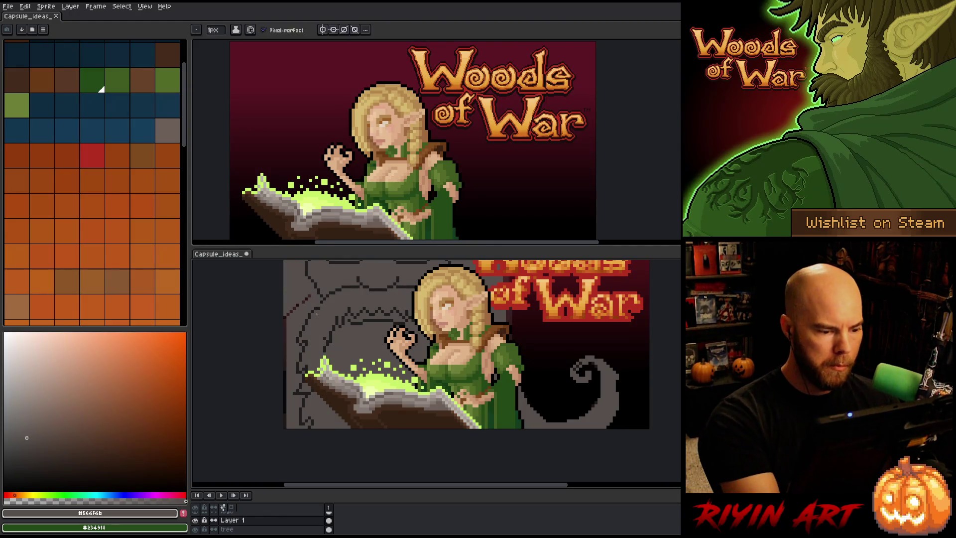
{"action": "key", "text": "b"}
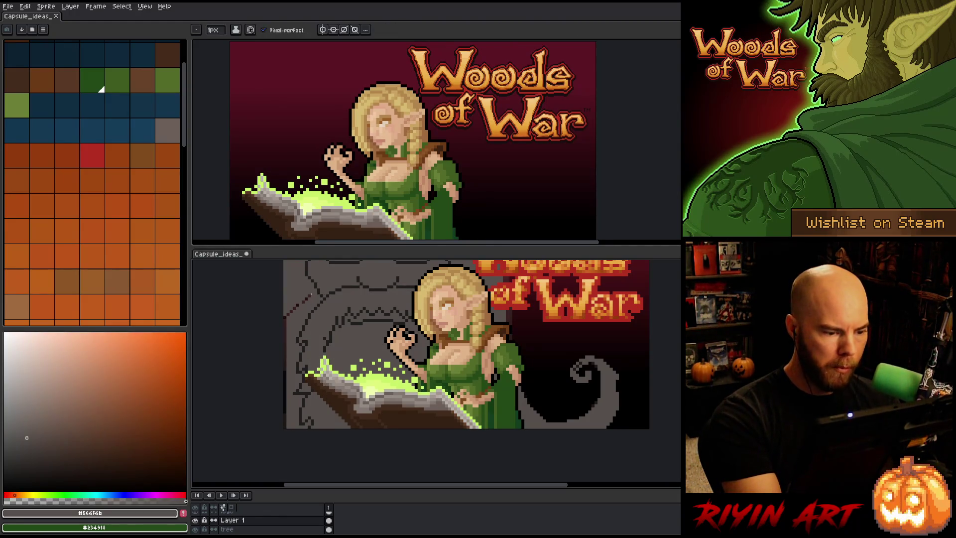
{"action": "key", "text": "h"}
{"action": "mouse_move", "coordinate": [489, 339]}
{"action": "left_mouse_down"}
{"action": "mouse_move", "coordinate": [426, 378]}
{"action": "mouse_move", "coordinate": [448, 393]}
{"action": "left_mouse_up"}
{"action": "key", "text": "b"}
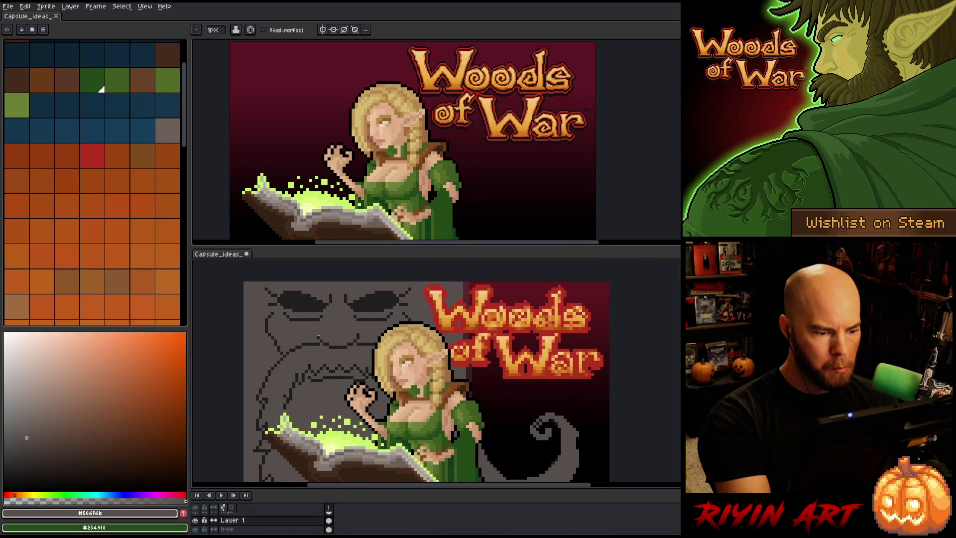
Step: Touch up left-side outline pixels in near-black and grey, then enable vertical symmetry on the face
{"action": "left_click", "coordinate": [281, 339], "text": "alt"}
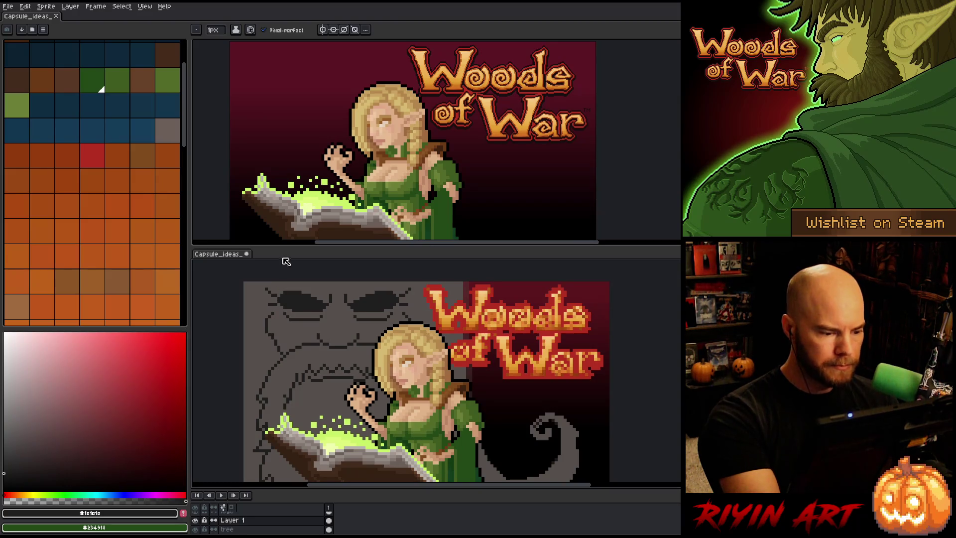
{"action": "left_click", "coordinate": [270, 339], "text": "alt"}
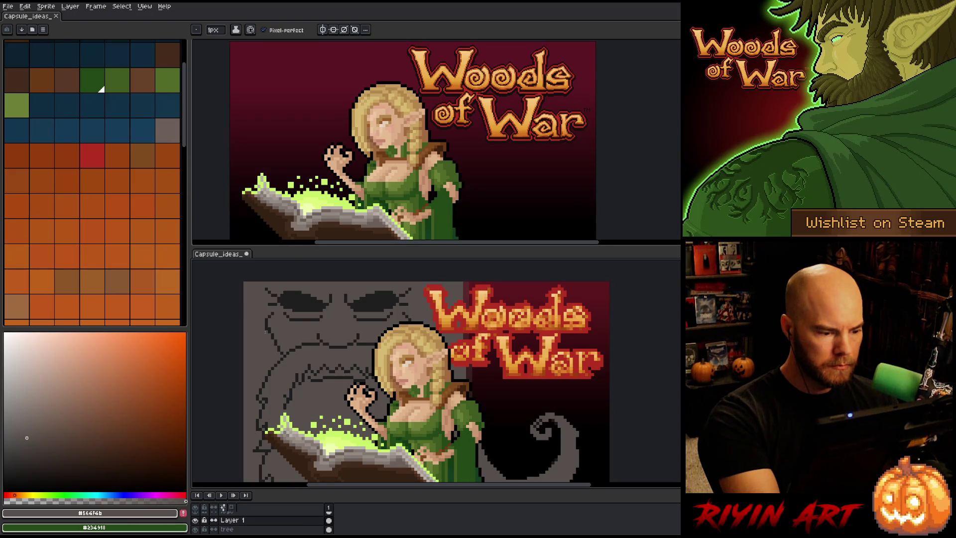
{"action": "left_click", "coordinate": [268, 331], "text": "alt"}
{"action": "left_click", "coordinate": [272, 328], "text": "alt"}
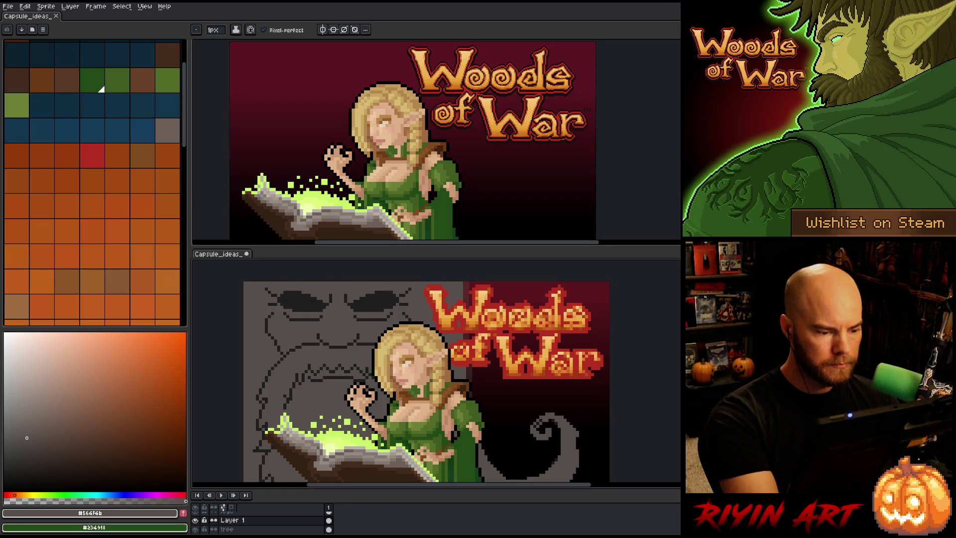
{"action": "key", "text": "space"}
{"action": "left_click_drag", "start_coordinate": [449, 353], "coordinate": [473, 359]}
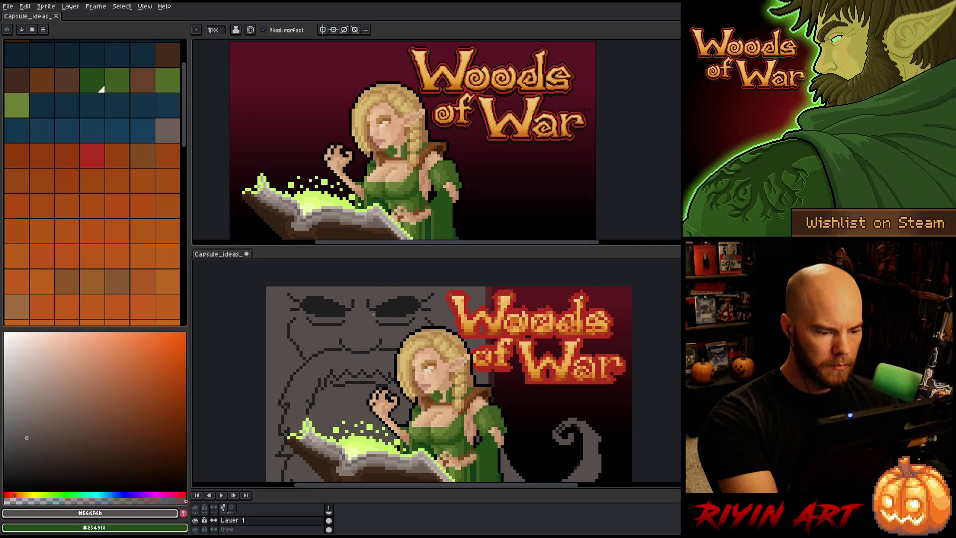
{"action": "left_click", "coordinate": [323, 29]}
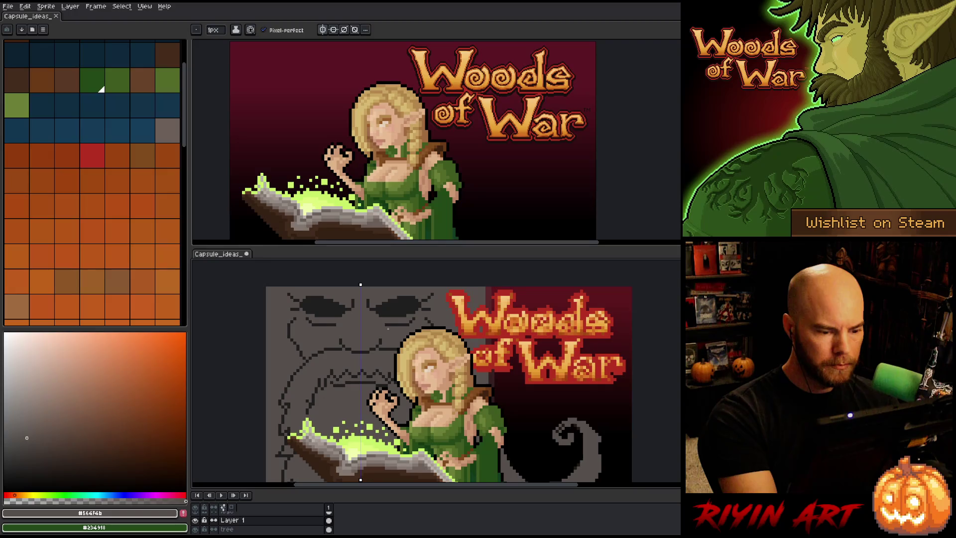
Step: Refine the face's central features mirrored in #1c1c1c and #564f4b, then disable symmetry
{"action": "left_click", "coordinate": [364, 313], "text": "alt"}
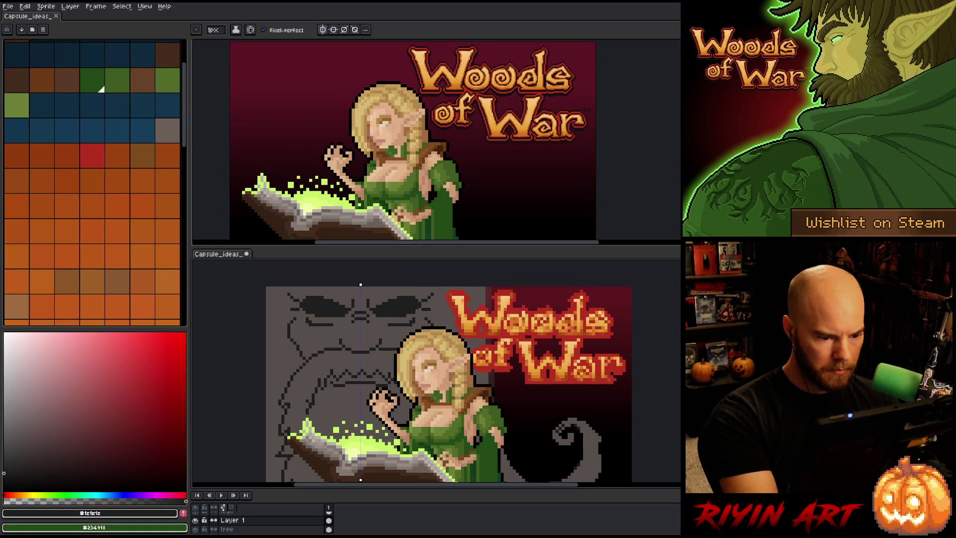
{"action": "left_click", "coordinate": [410, 322], "text": "alt"}
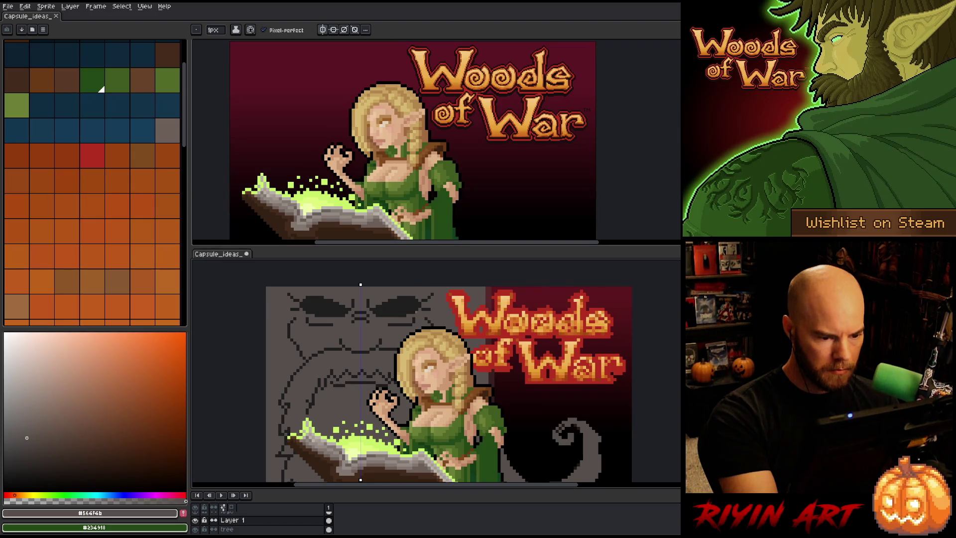
{"action": "left_click", "coordinate": [404, 316], "text": "alt"}
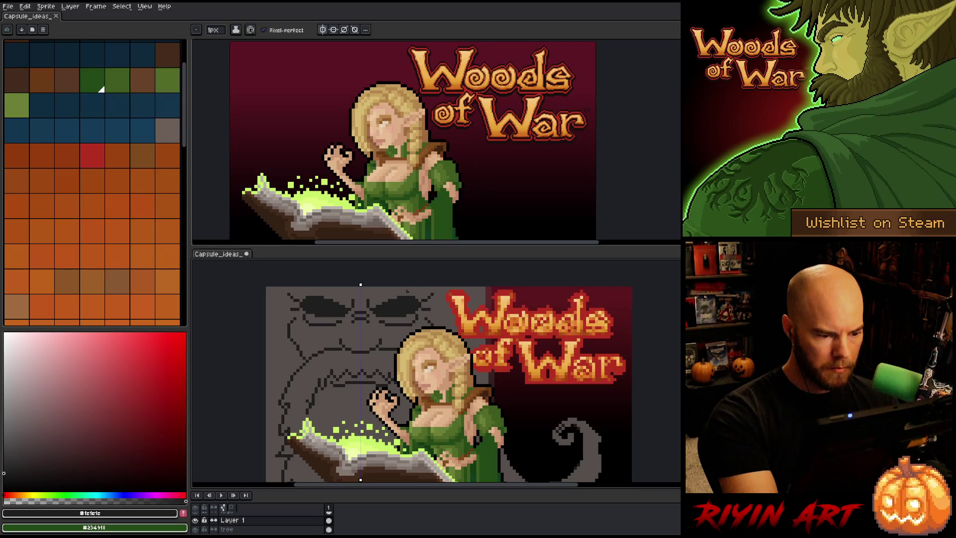
{"action": "left_click", "coordinate": [318, 349], "text": "alt"}
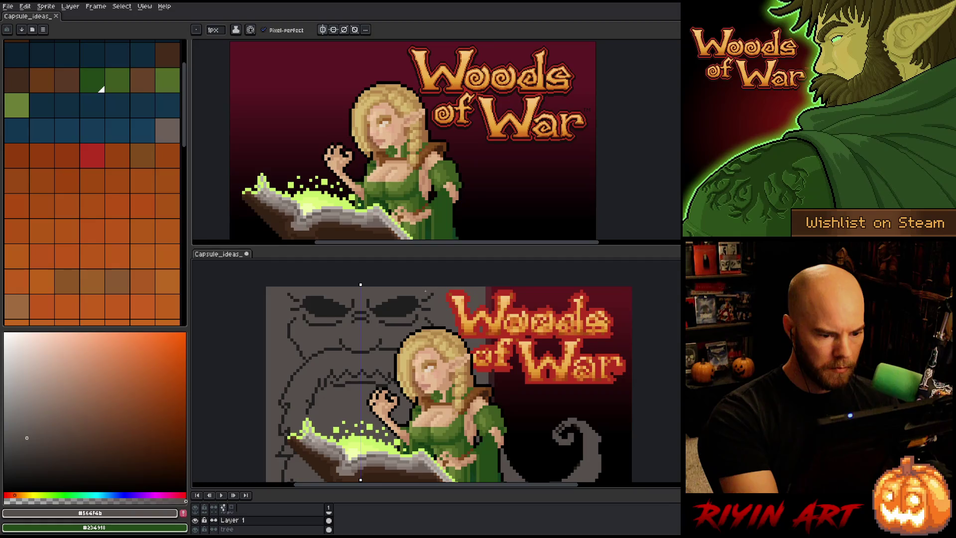
{"action": "left_click", "coordinate": [419, 306], "text": "alt"}
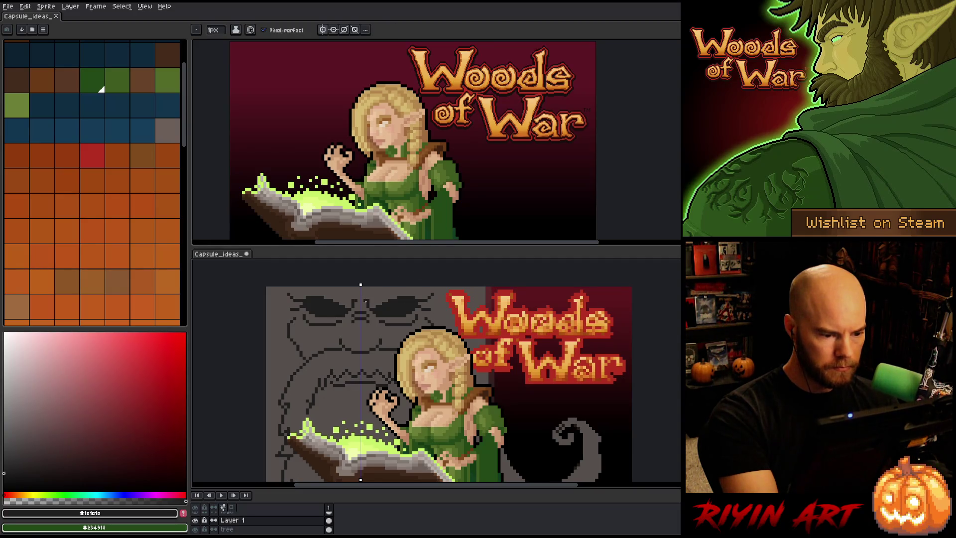
{"action": "left_click", "coordinate": [396, 307], "text": "alt"}
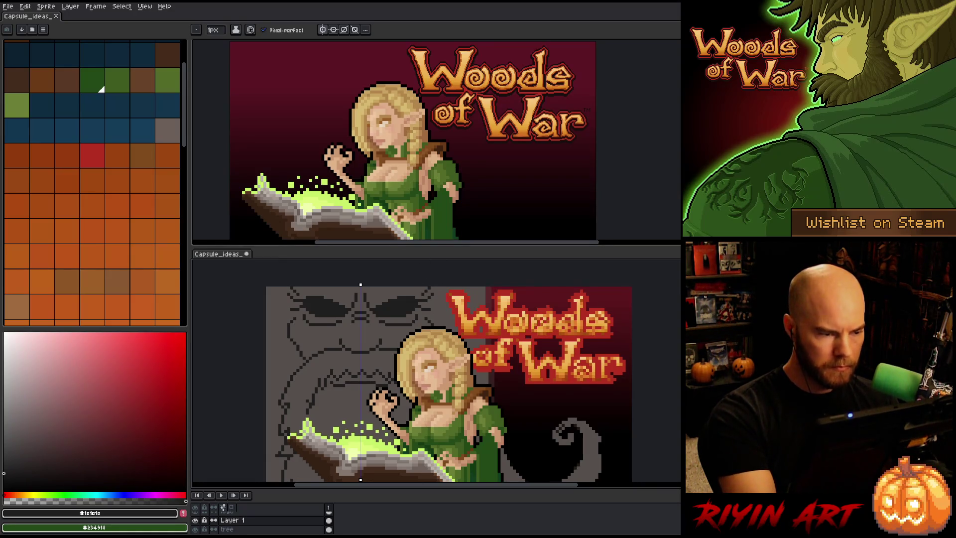
{"action": "left_click", "coordinate": [323, 29]}
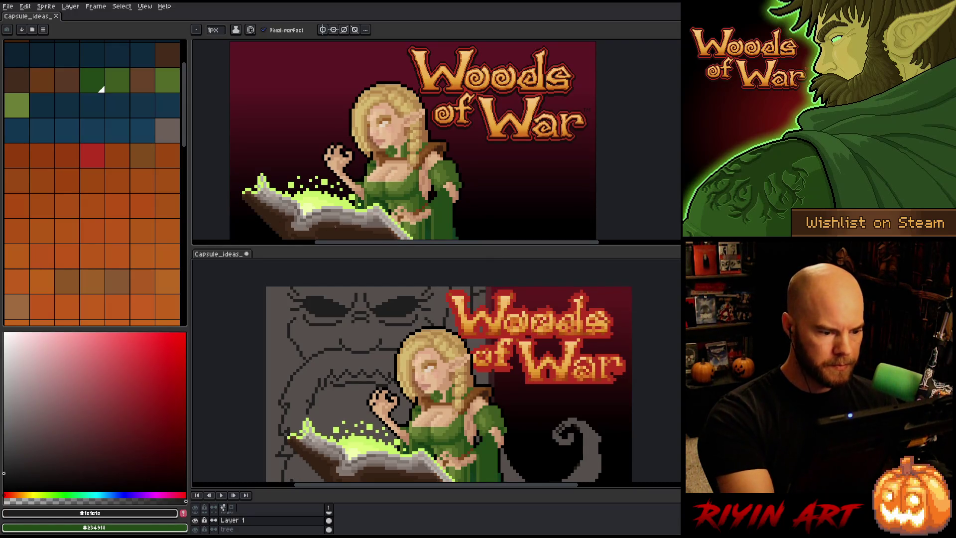
Step: Draw a dark outline down the face's left edge plus a short stroke on the stone edge
{"action": "left_click_drag", "start_coordinate": [279, 298], "coordinate": [286, 384]}
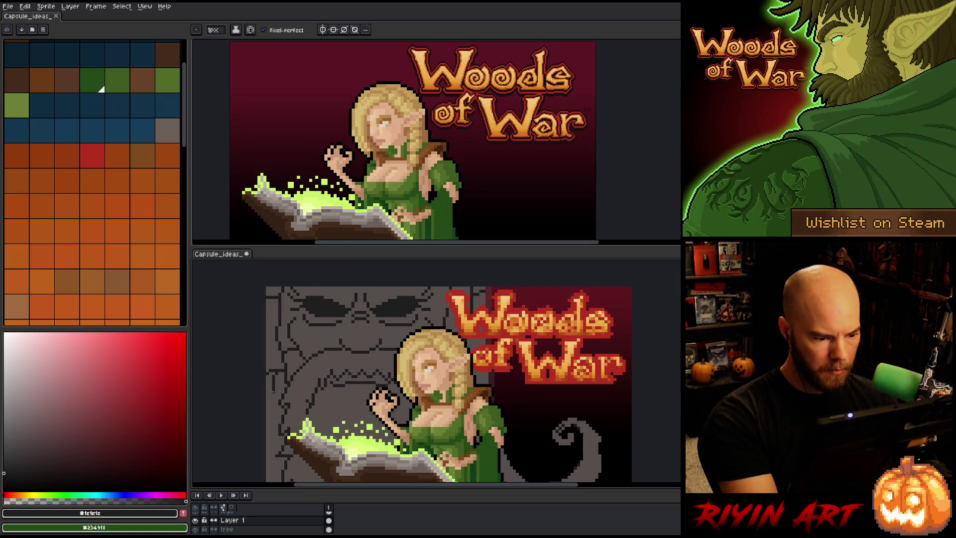
{"action": "scroll", "coordinate": [271, 465], "scroll_direction": "down", "scroll_amount": 1}
{"action": "left_click_drag", "start_coordinate": [277, 468], "coordinate": [293, 402]}
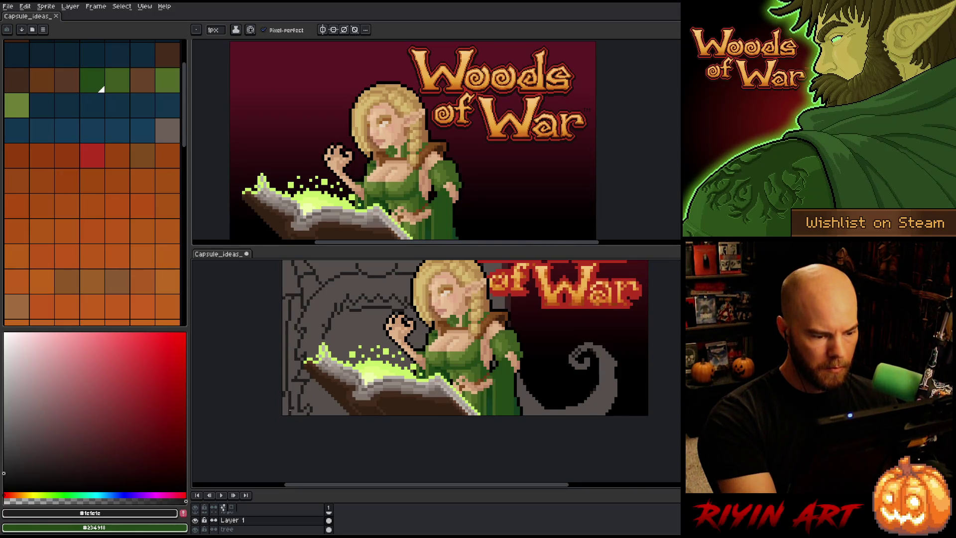
{"action": "left_click", "coordinate": [289, 411], "text": "alt"}
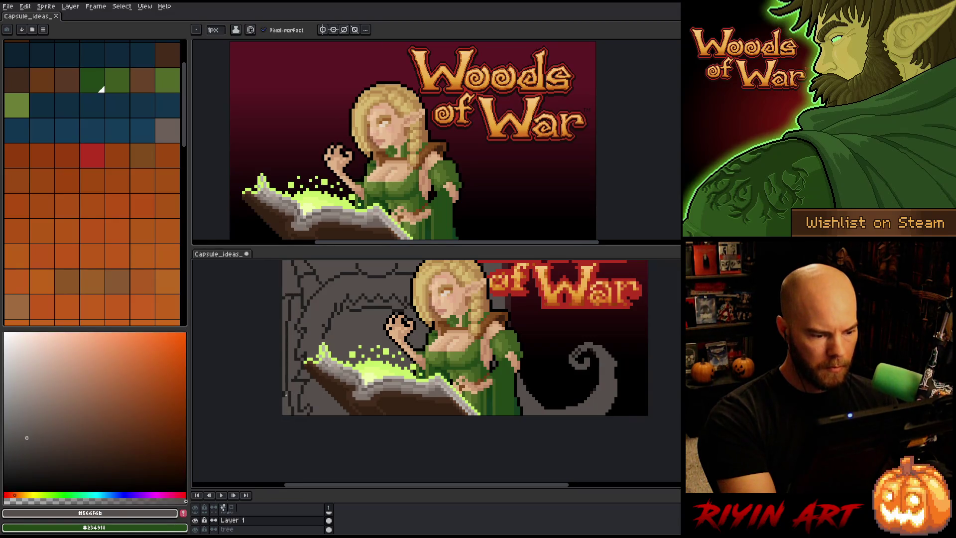
{"action": "left_click_drag", "start_coordinate": [319, 324], "coordinate": [280, 380]}
{"action": "left_click", "coordinate": [250, 336], "text": "alt"}
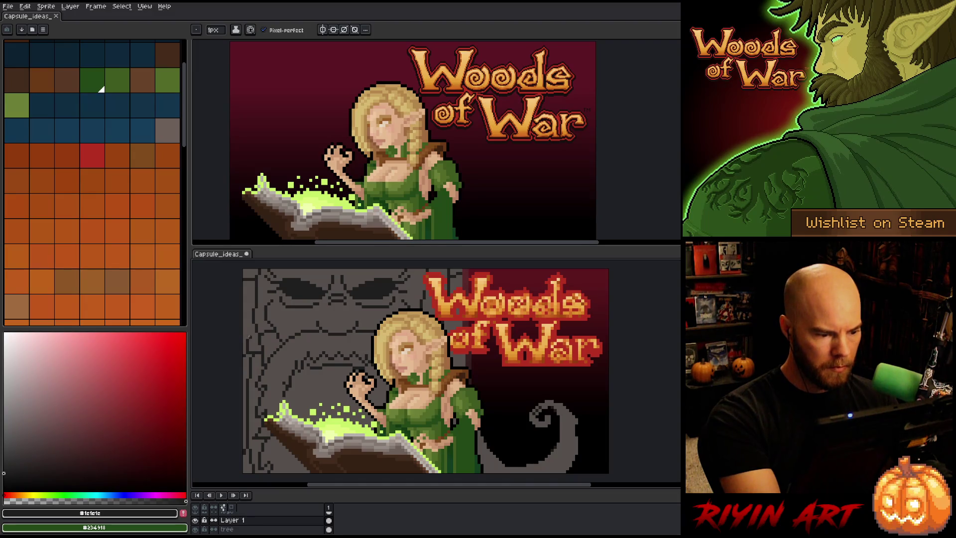
{"action": "left_click_drag", "start_coordinate": [248, 335], "coordinate": [250, 327]}
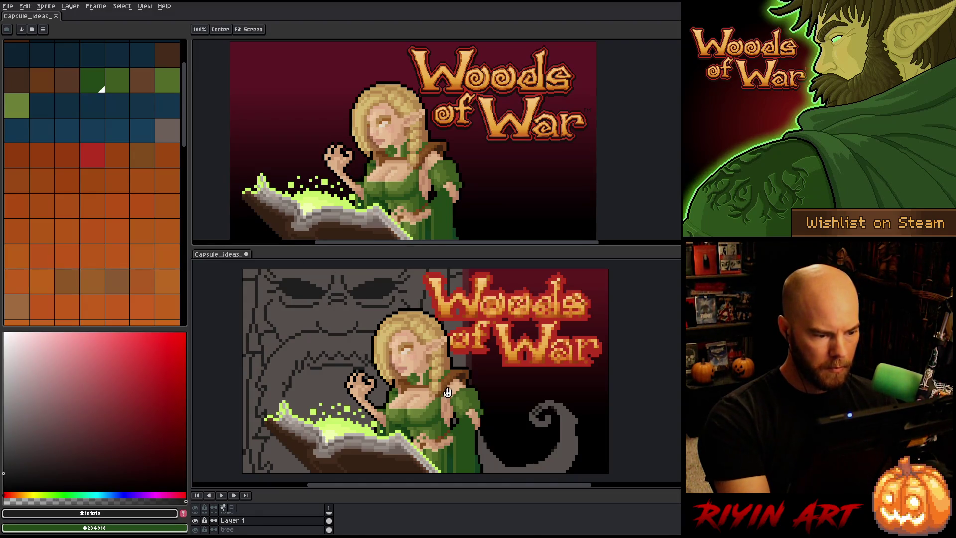
Step: Continue the blocky left-edge outline, alternating #1c1c1c and #564f4b
{"action": "left_click", "coordinate": [253, 351], "text": "alt"}
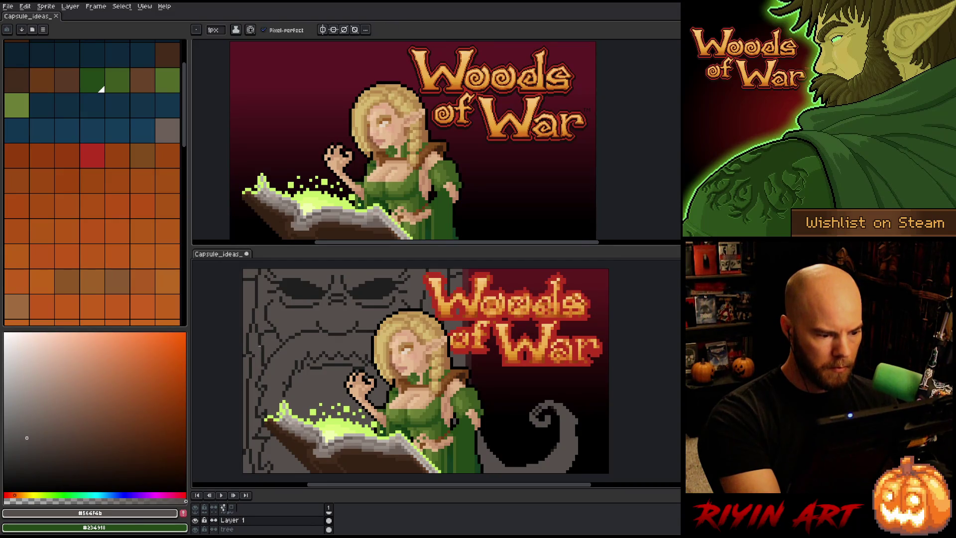
{"action": "left_click", "coordinate": [255, 352], "text": "alt"}
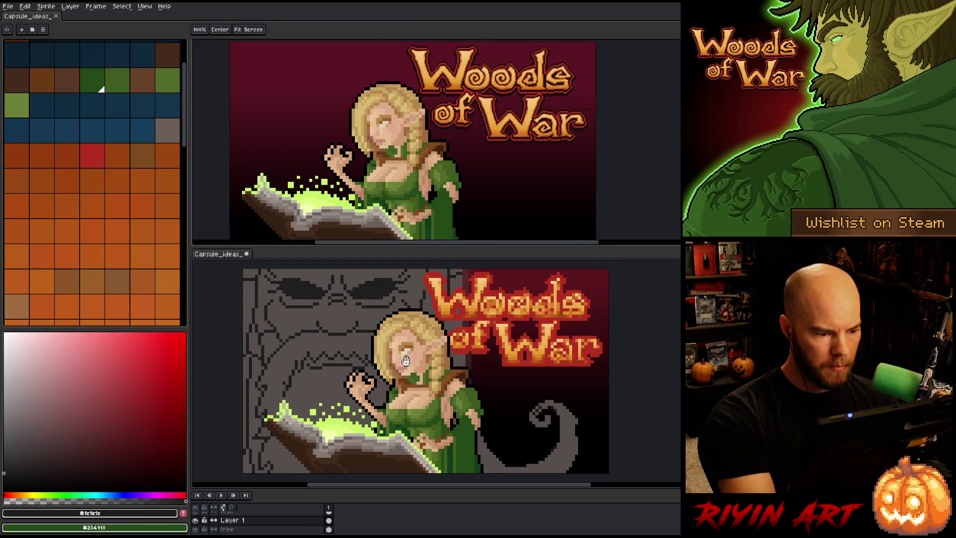
{"action": "scroll", "coordinate": [253, 301], "scroll_direction": "up", "scroll_amount": 1}
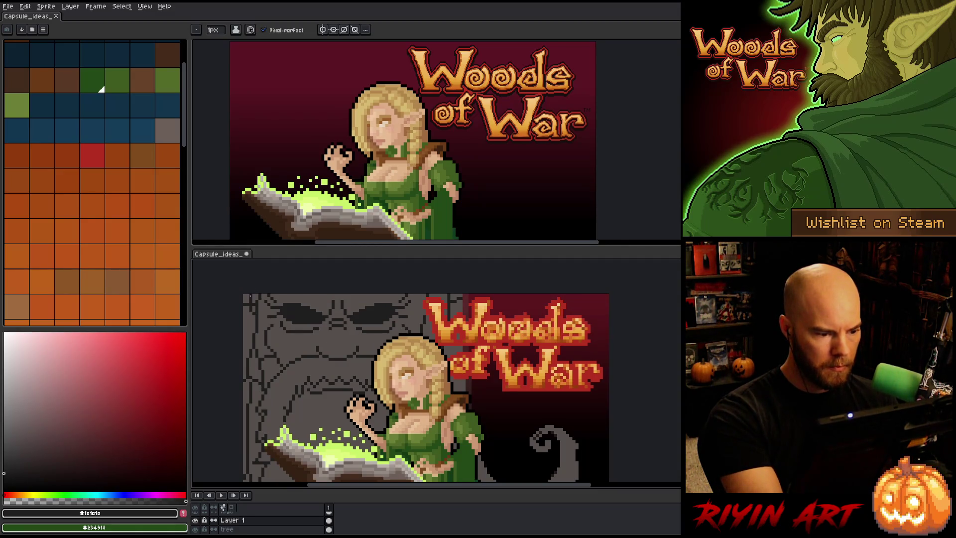
{"action": "left_click", "coordinate": [250, 301], "text": "alt"}
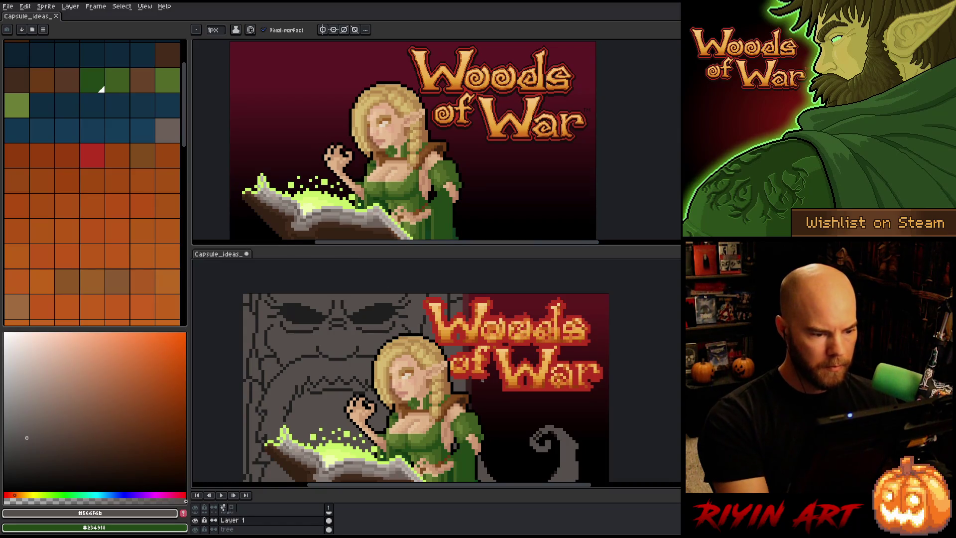
{"action": "left_click", "coordinate": [253, 345], "text": "alt"}
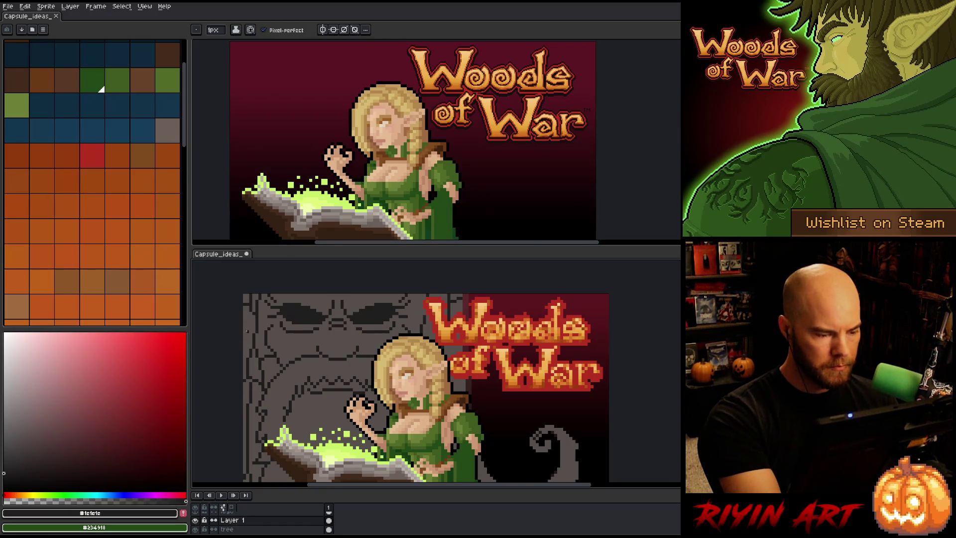
{"action": "mouse_move", "coordinate": [455, 356]}
{"action": "left_mouse_down"}
{"action": "mouse_move", "coordinate": [442, 331]}
{"action": "mouse_move", "coordinate": [443, 345]}
{"action": "left_mouse_up"}
Step: Draw more dark stone blocks along the left side of the tree face
{"action": "key", "text": "space"}
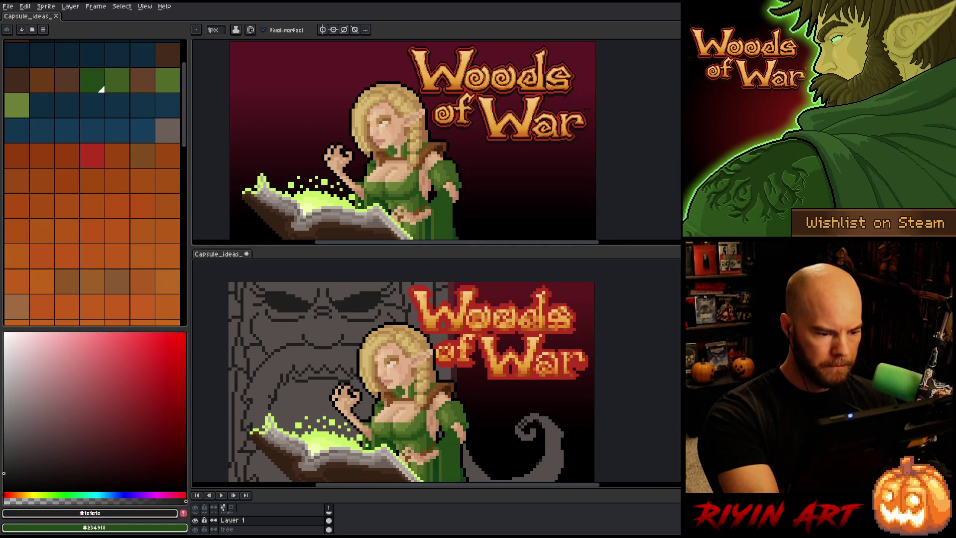
Step: Re-enable vertical symmetry, then lasso and shift a small pixel patch below the eyes
{"action": "left_click", "coordinate": [323, 29]}
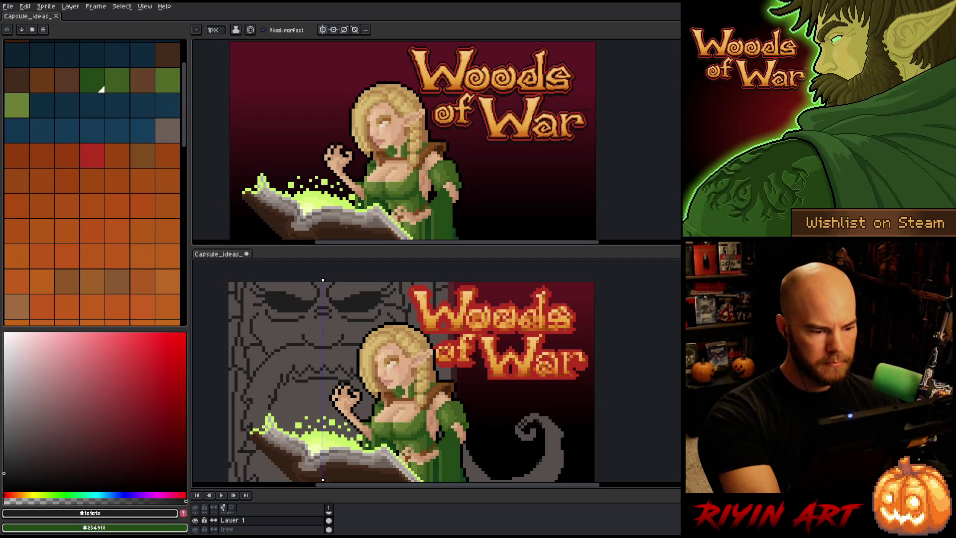
{"action": "mouse_move", "coordinate": [299, 333]}
{"action": "left_mouse_down"}
{"action": "mouse_move", "coordinate": [321, 351]}
{"action": "mouse_move", "coordinate": [314, 334]}
{"action": "mouse_move", "coordinate": [333, 328]}
{"action": "left_mouse_up"}
{"action": "left_click", "coordinate": [324, 344]}
{"action": "key", "text": "Return"}
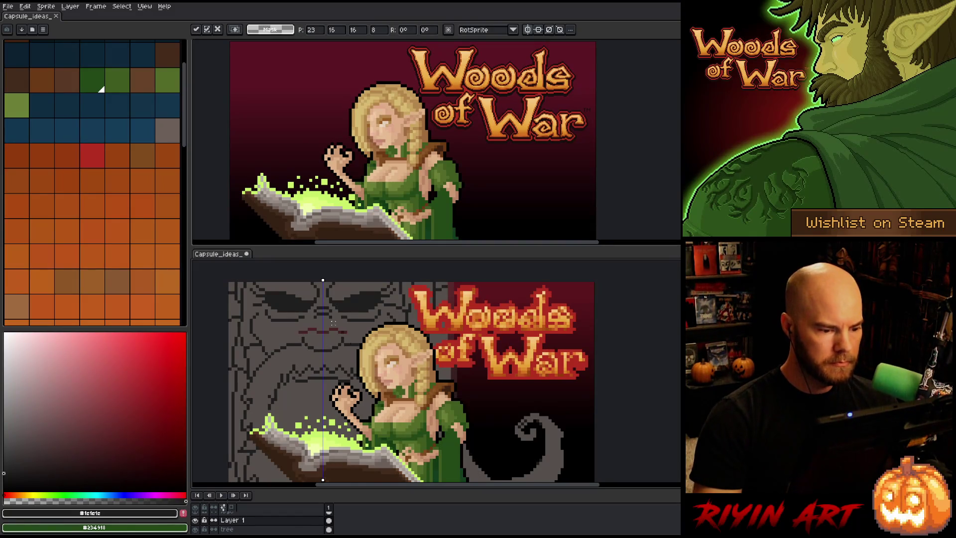
{"action": "key", "text": "b"}
{"action": "left_click", "coordinate": [331, 331], "text": "alt"}
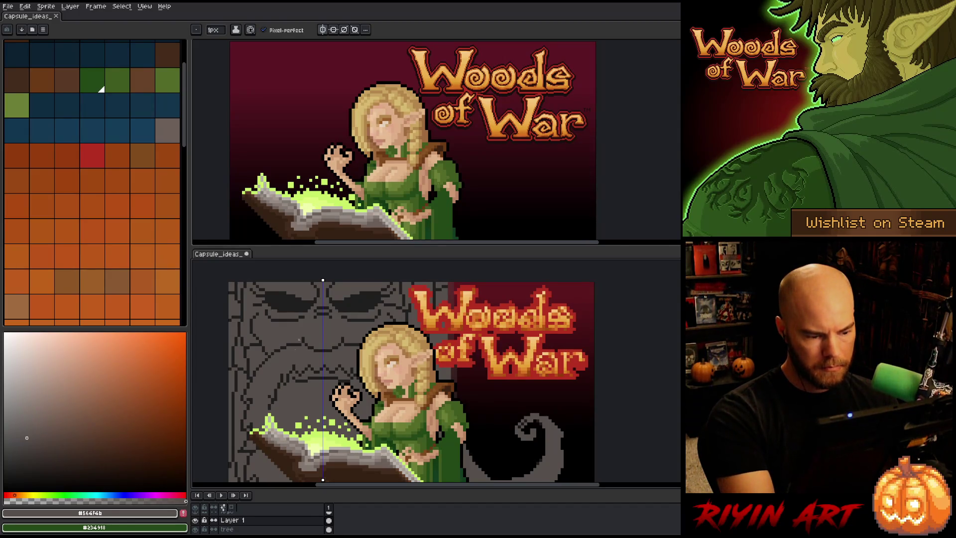
{"action": "left_click", "coordinate": [291, 373], "text": "alt"}
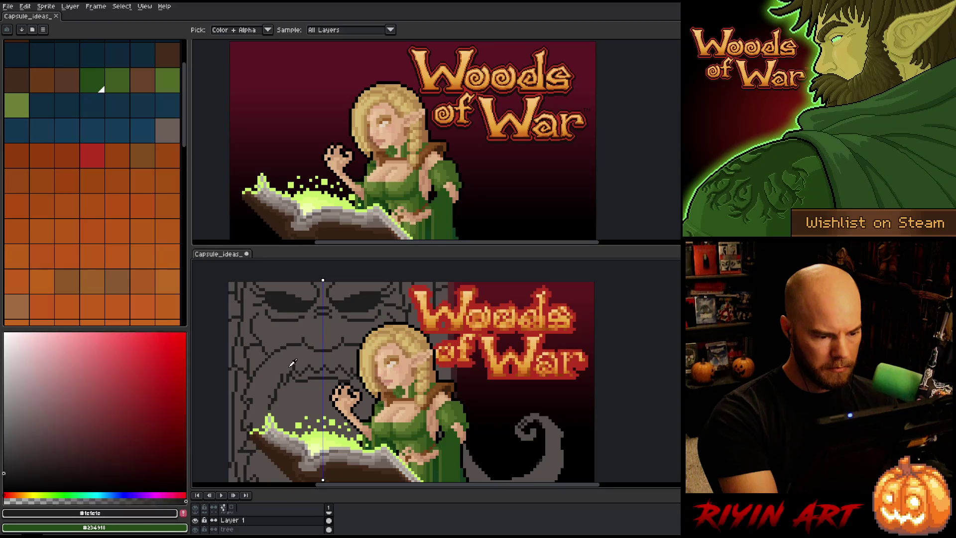
Step: Touch up the tree face with near-black #1c1c1c and grey #564f4b, then switch mirror drawing off
{"action": "left_click", "coordinate": [294, 351], "text": "alt"}
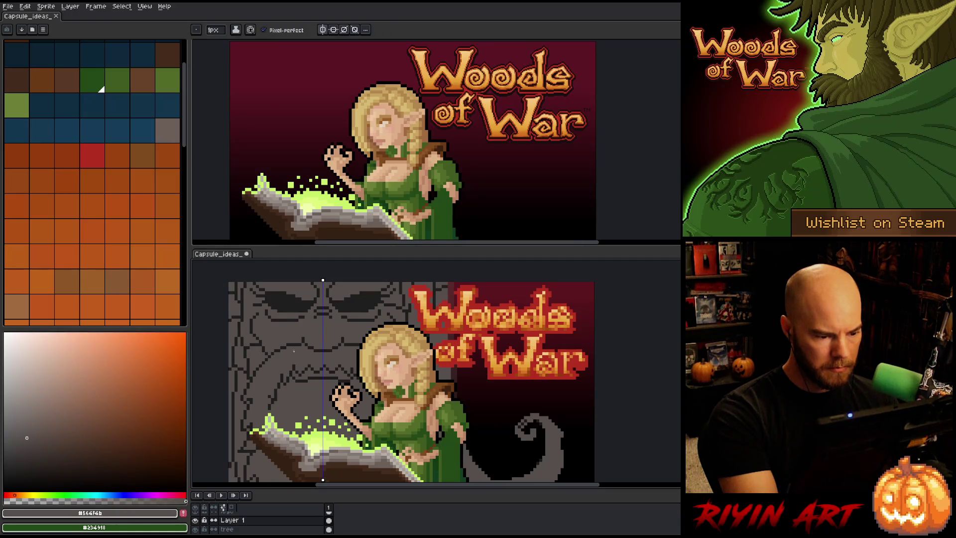
{"action": "left_click", "coordinate": [279, 377], "text": "alt"}
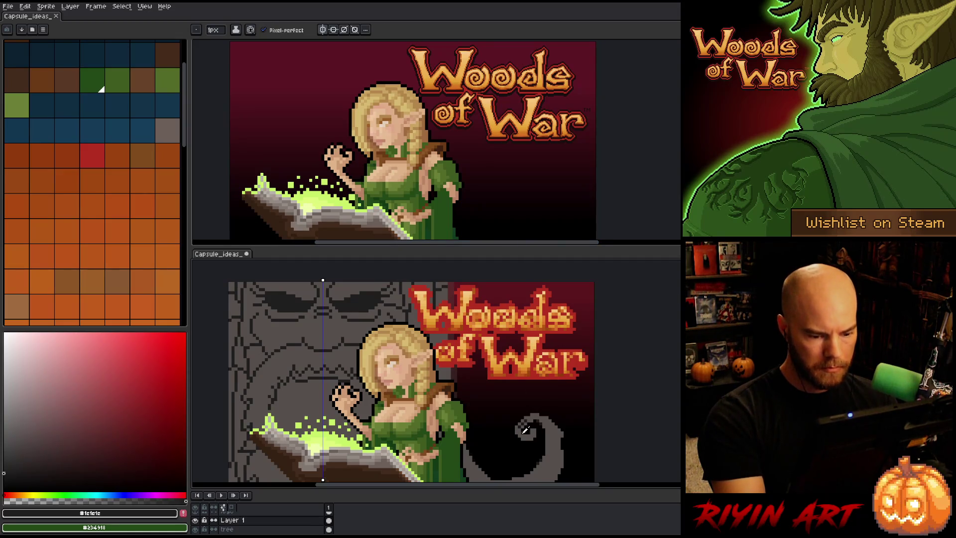
{"action": "left_click", "coordinate": [279, 348], "text": "alt"}
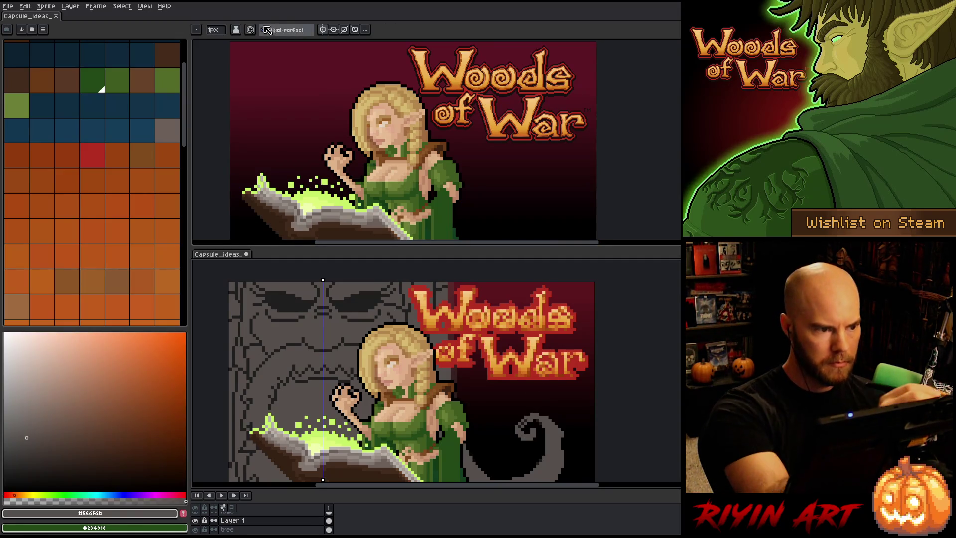
{"action": "left_click", "coordinate": [322, 29]}
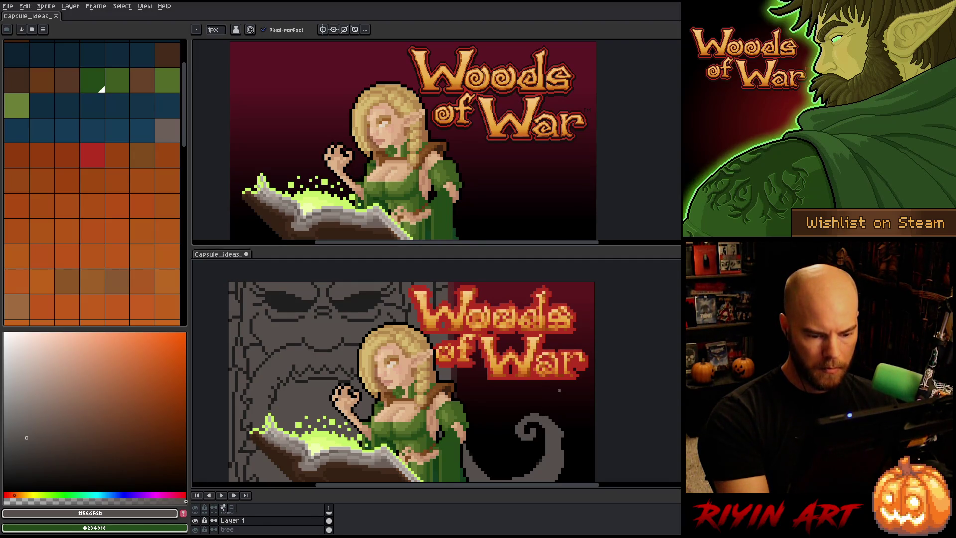
{"action": "left_click_drag", "start_coordinate": [568, 456], "coordinate": [582, 413]}
Step: Switch to the pixel-perfect pencil and pan up to the tree face's dark eyes above the elf
{"action": "key", "text": "b"}
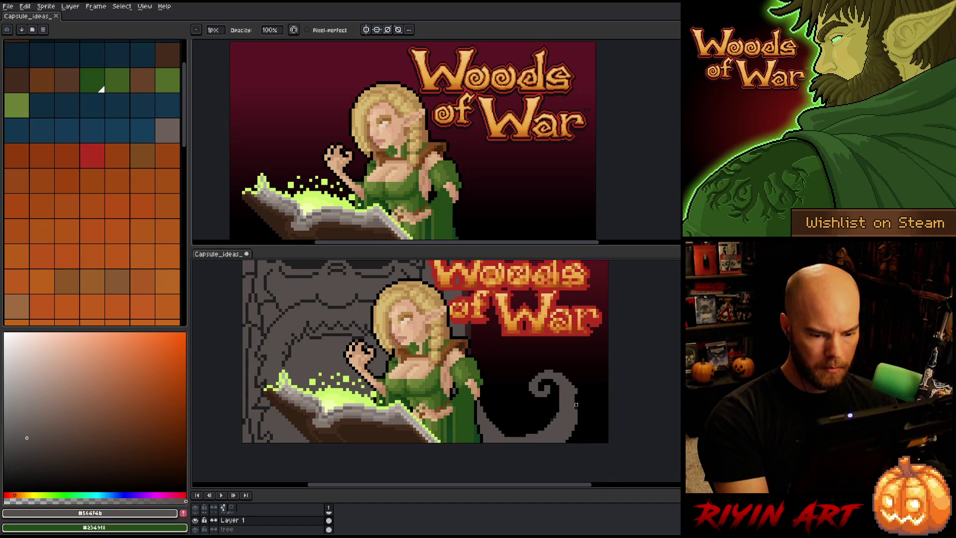
{"action": "key", "text": "e"}
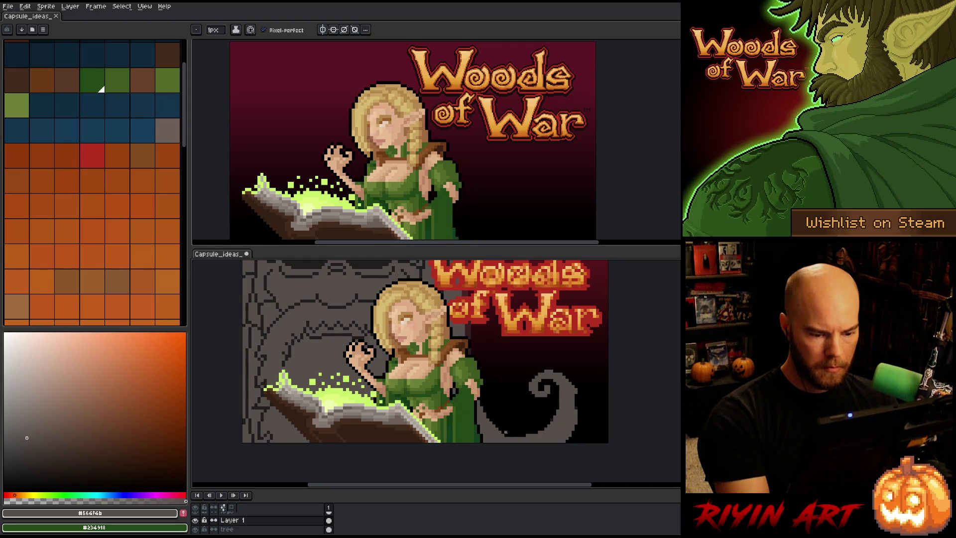
{"action": "key", "text": "space"}
{"action": "left_click_drag", "start_coordinate": [506, 380], "coordinate": [508, 406]}
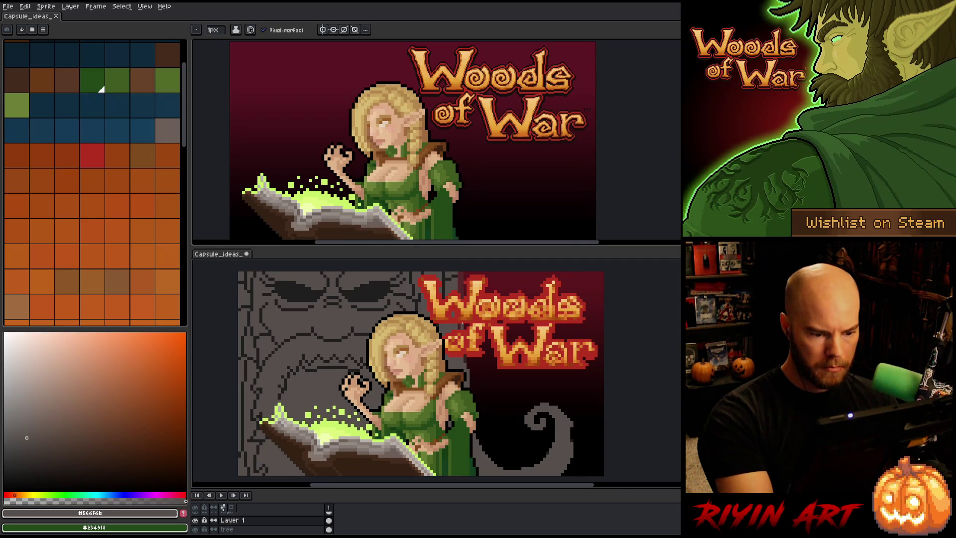
Step: Pencil near-black outline details onto the grey tree face, alternating with stone grey, then pan down
{"action": "left_click", "coordinate": [461, 275], "text": "alt"}
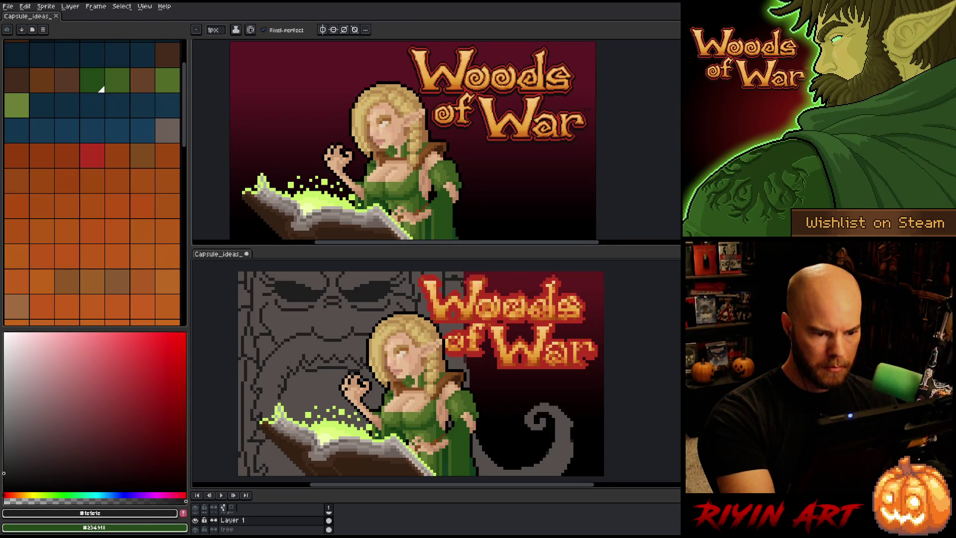
{"action": "left_click", "coordinate": [461, 282], "text": "alt"}
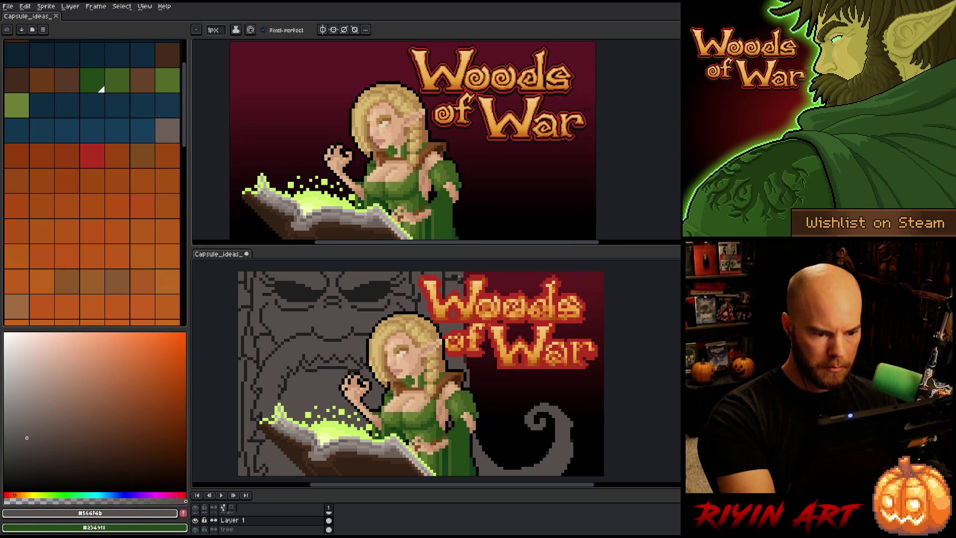
{"action": "key", "text": "alt"}
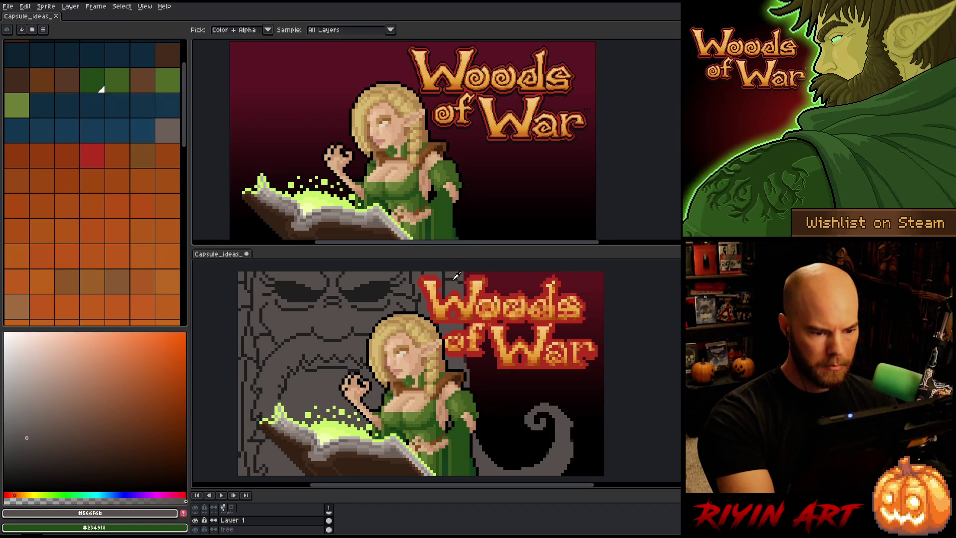
{"action": "left_click", "coordinate": [446, 330], "text": "alt"}
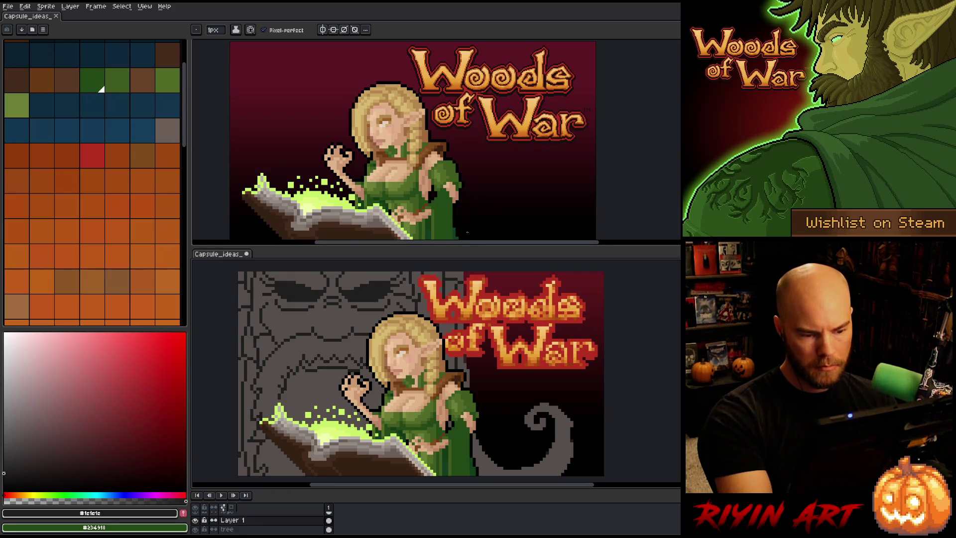
{"action": "left_click", "coordinate": [459, 282], "text": "alt"}
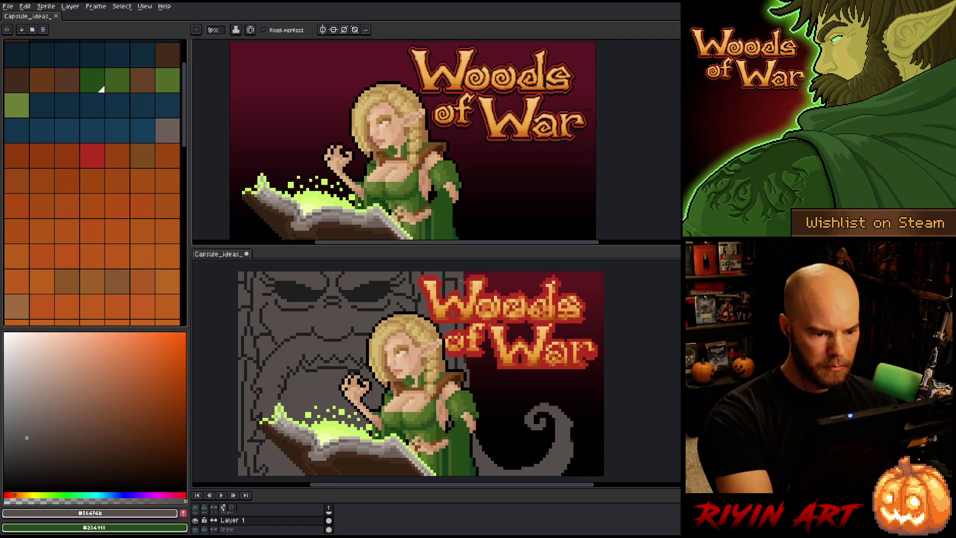
{"action": "left_click", "coordinate": [459, 282], "text": "alt"}
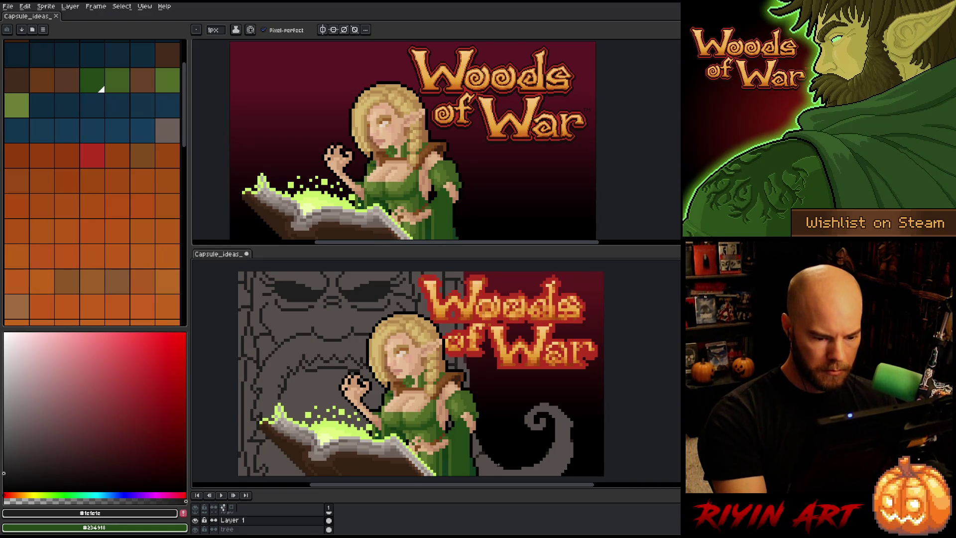
{"action": "left_click_drag", "start_coordinate": [498, 465], "coordinate": [508, 411]}
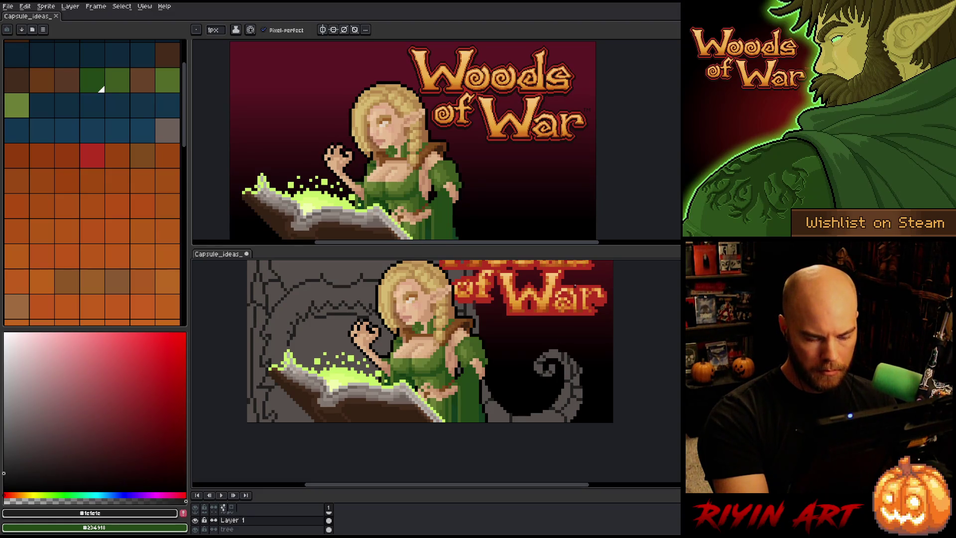
Step: Erase and redraw pixels around the swirling grey tail in grey and dark outline, then pan back to the face
{"action": "key", "text": "e"}
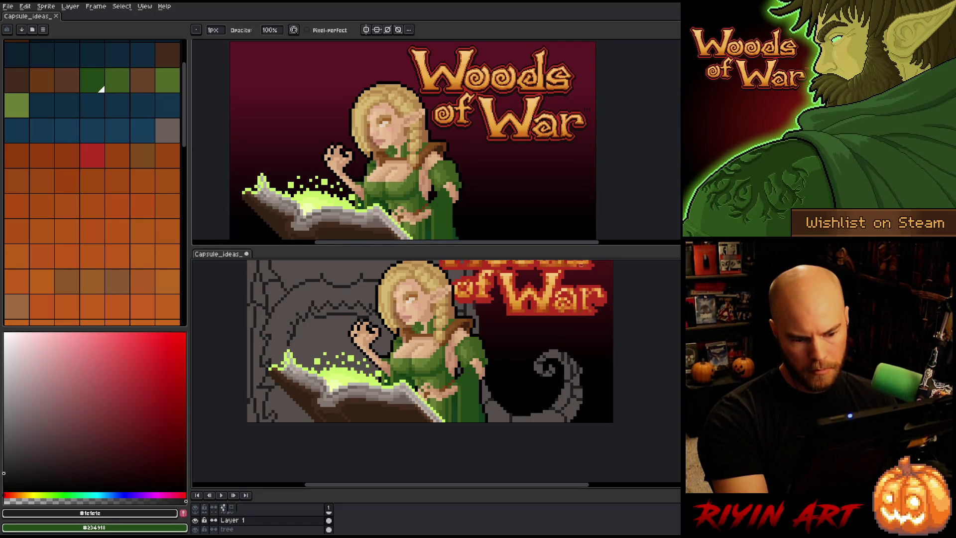
{"action": "key", "text": "b"}
{"action": "left_click", "coordinate": [568, 359], "text": "alt"}
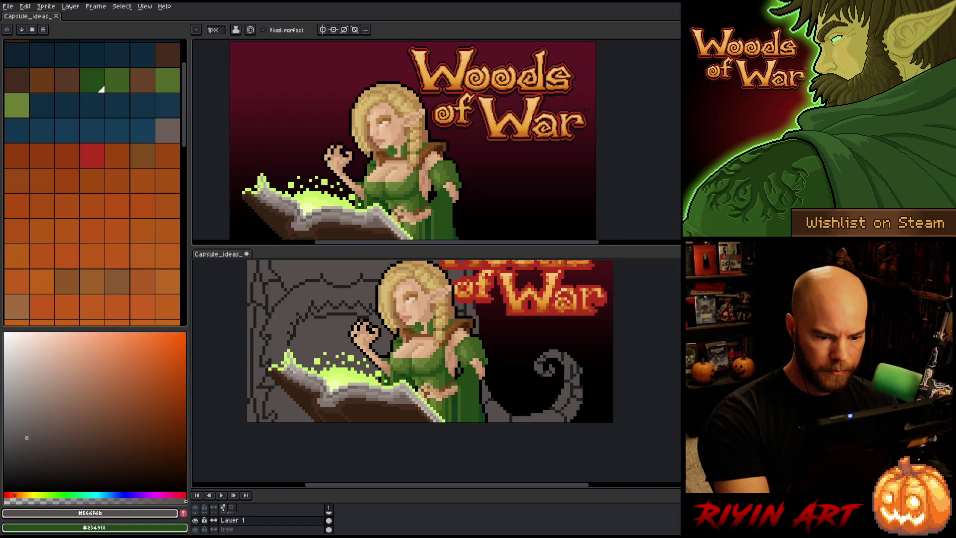
{"action": "left_click", "coordinate": [570, 366], "text": "alt"}
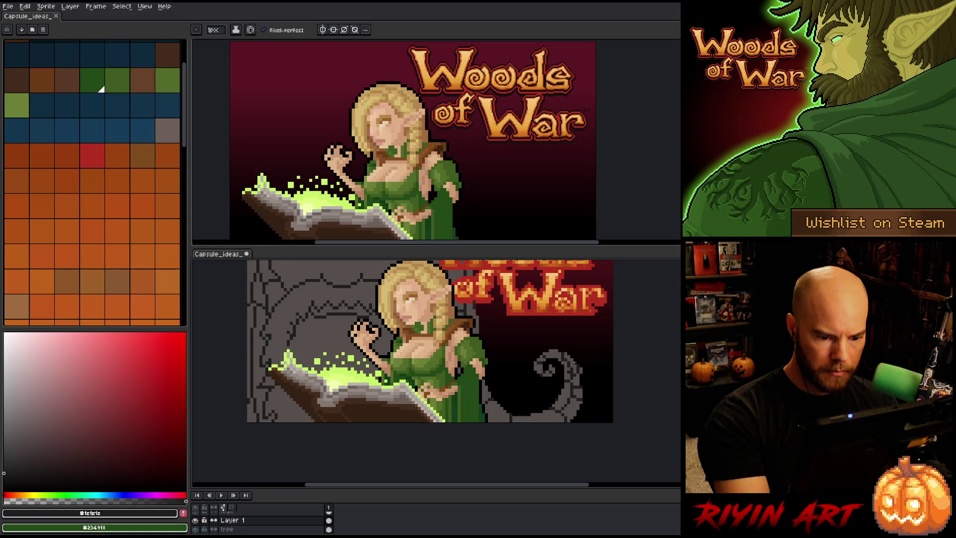
{"action": "left_click", "coordinate": [568, 371], "text": "alt"}
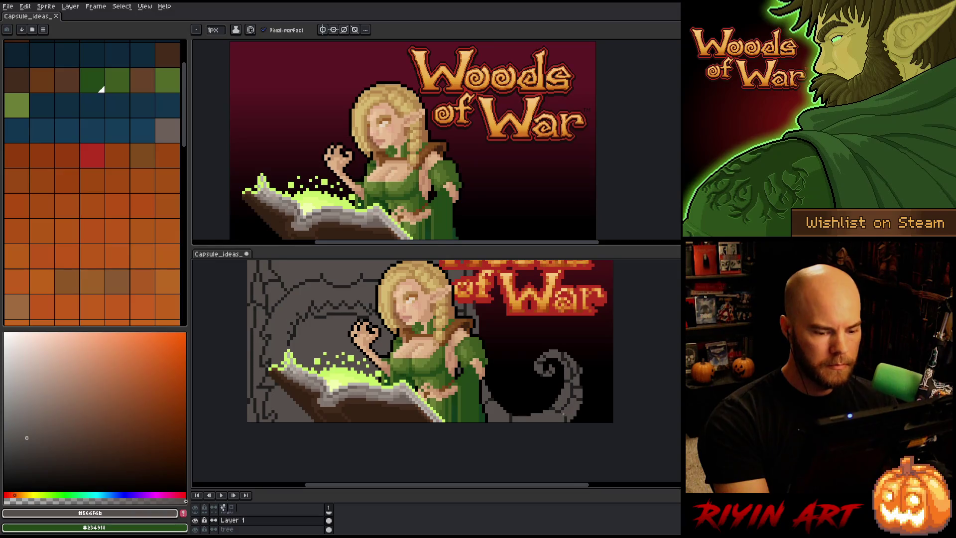
{"action": "left_click", "coordinate": [563, 415], "text": "alt"}
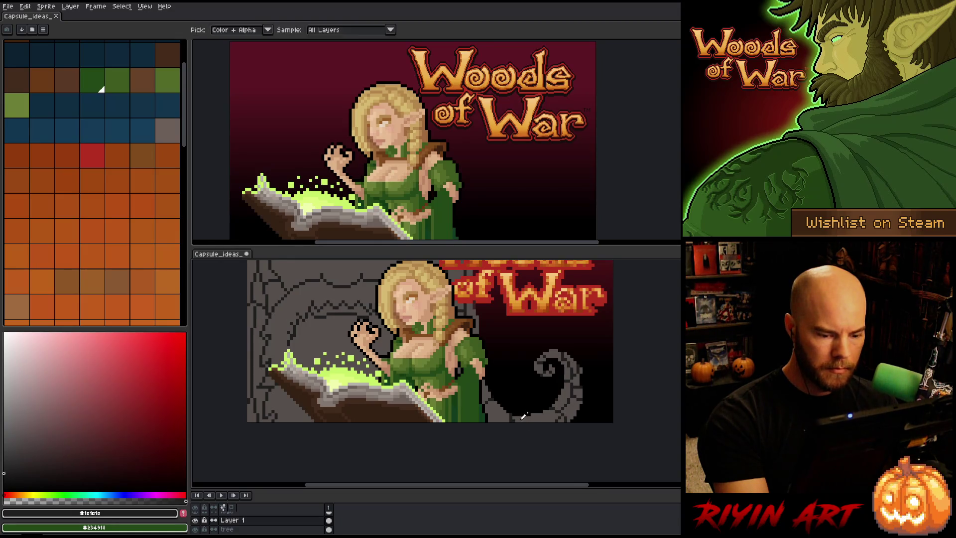
{"action": "left_click", "coordinate": [516, 397], "text": "alt"}
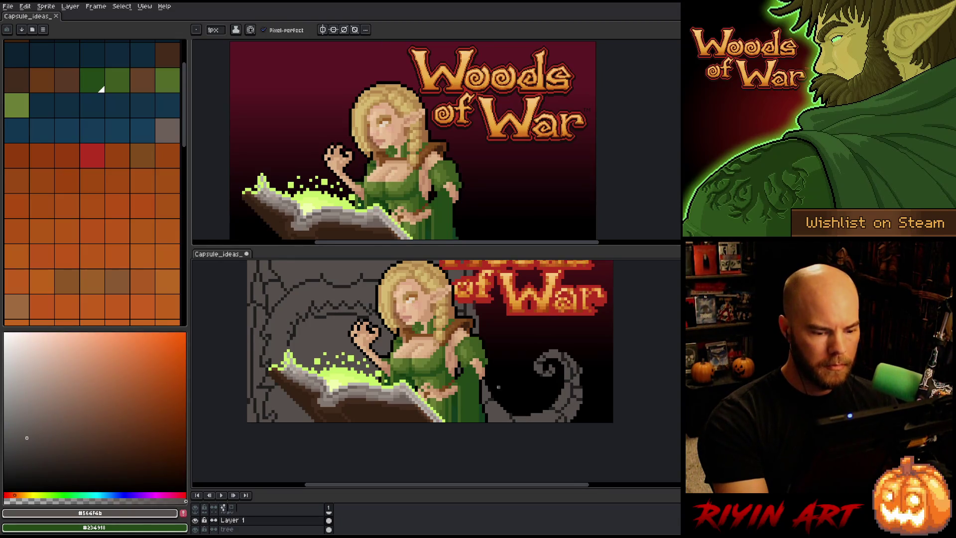
{"action": "left_click", "coordinate": [490, 404], "text": "alt"}
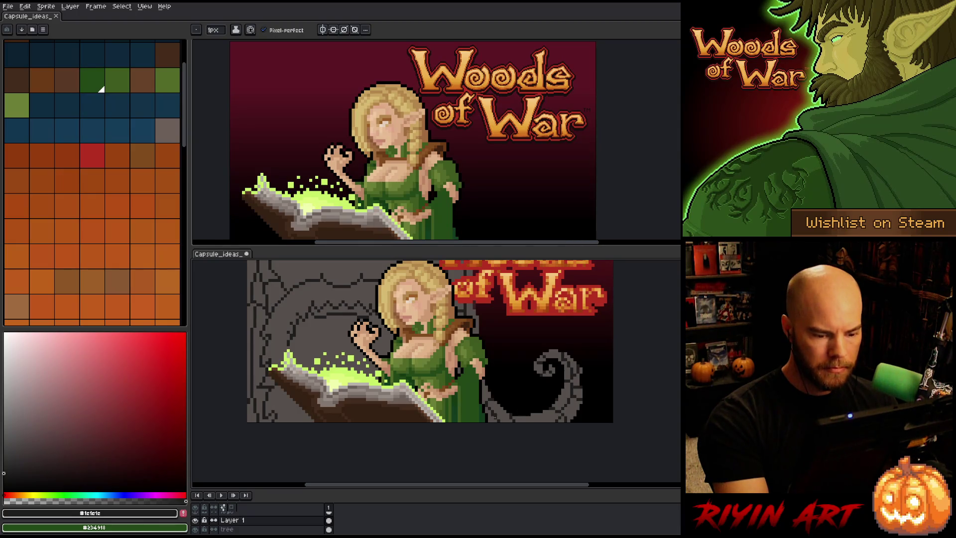
{"action": "left_click", "coordinate": [493, 411], "text": "alt"}
{"action": "left_click", "coordinate": [500, 417], "text": "alt"}
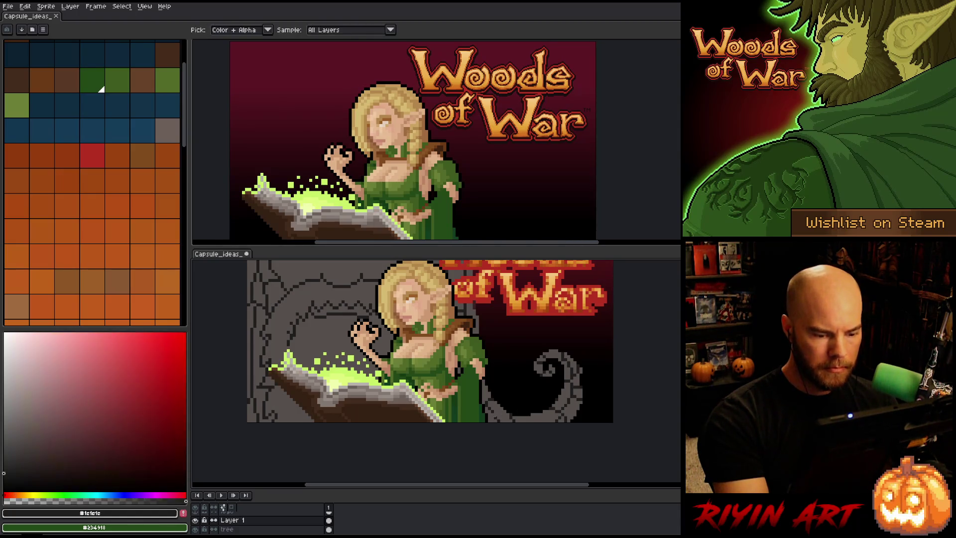
{"action": "left_click_drag", "start_coordinate": [528, 329], "coordinate": [524, 417]}
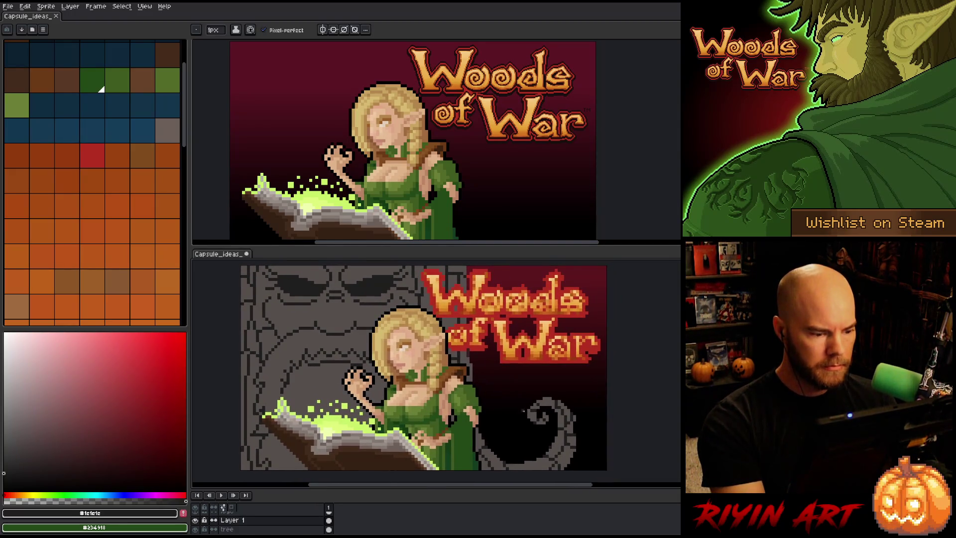
Step: Draw a short dark outline stroke on the stone face left of the elf's raised hand
{"action": "left_click", "coordinate": [287, 392], "text": "alt"}
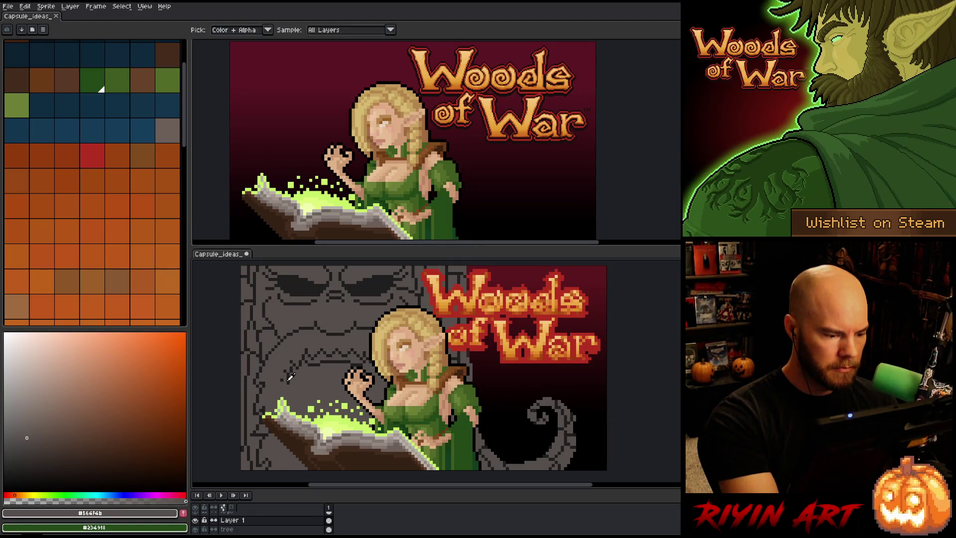
{"action": "left_click", "coordinate": [285, 382], "text": "alt"}
{"action": "left_click_drag", "start_coordinate": [282, 383], "coordinate": [281, 393]}
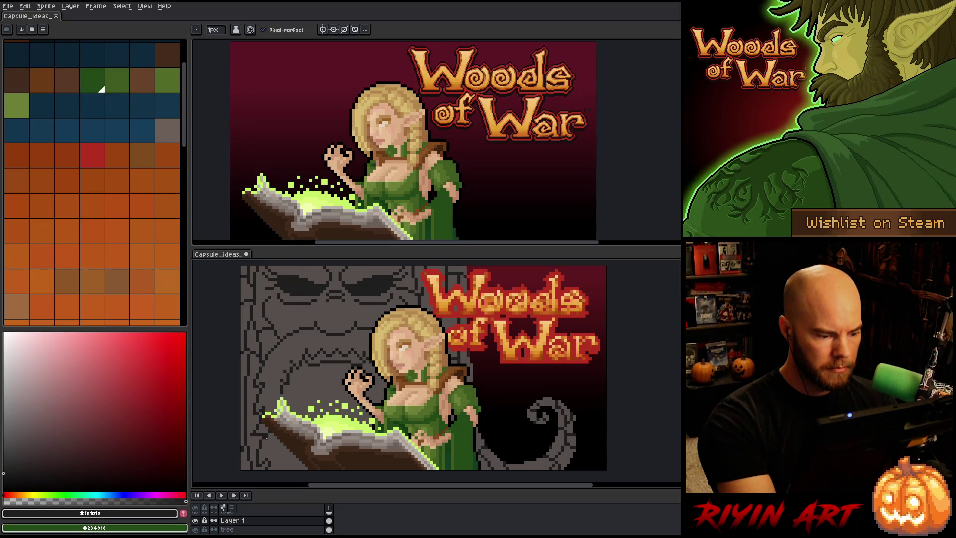
Step: Touch up nearby stone pixels in alternating grey and dark outline, nudging the view slightly
{"action": "left_click", "coordinate": [252, 442], "text": "alt"}
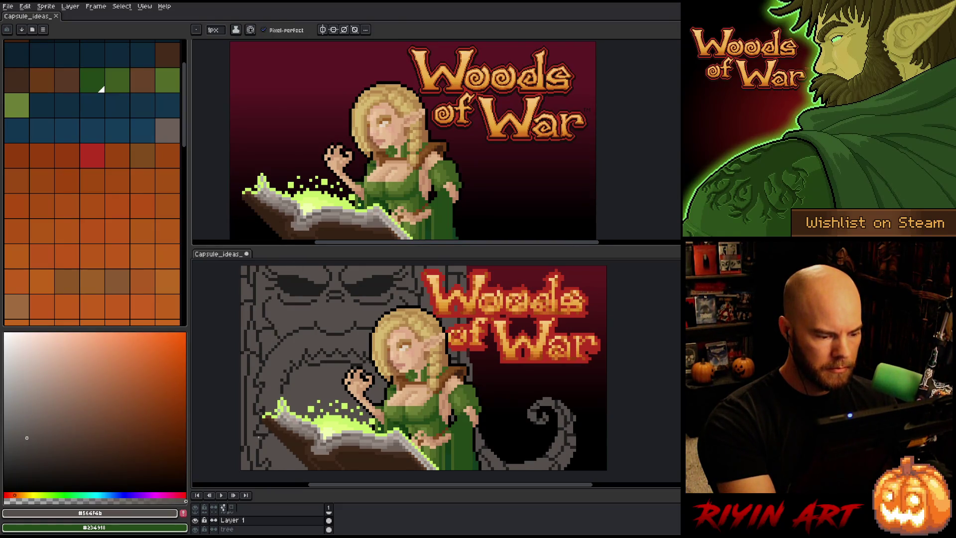
{"action": "left_click", "coordinate": [257, 437], "text": "alt"}
{"action": "left_click", "coordinate": [263, 428], "text": "alt"}
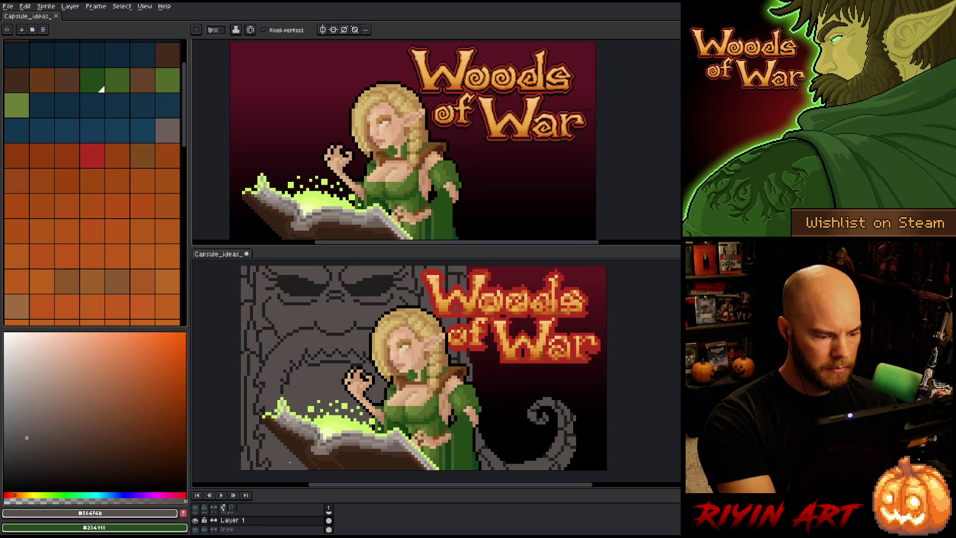
{"action": "left_click", "coordinate": [271, 440], "text": "alt"}
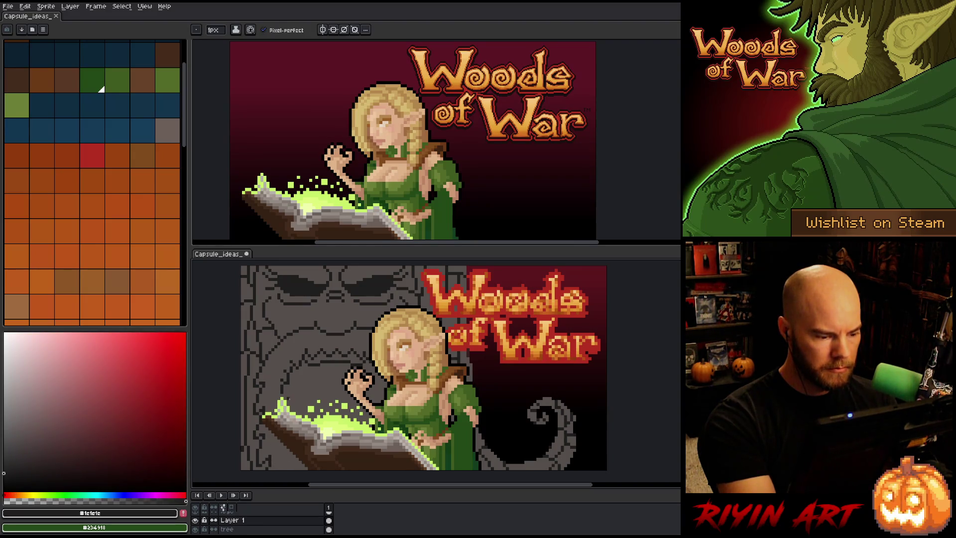
{"action": "left_click", "coordinate": [276, 438], "text": "alt"}
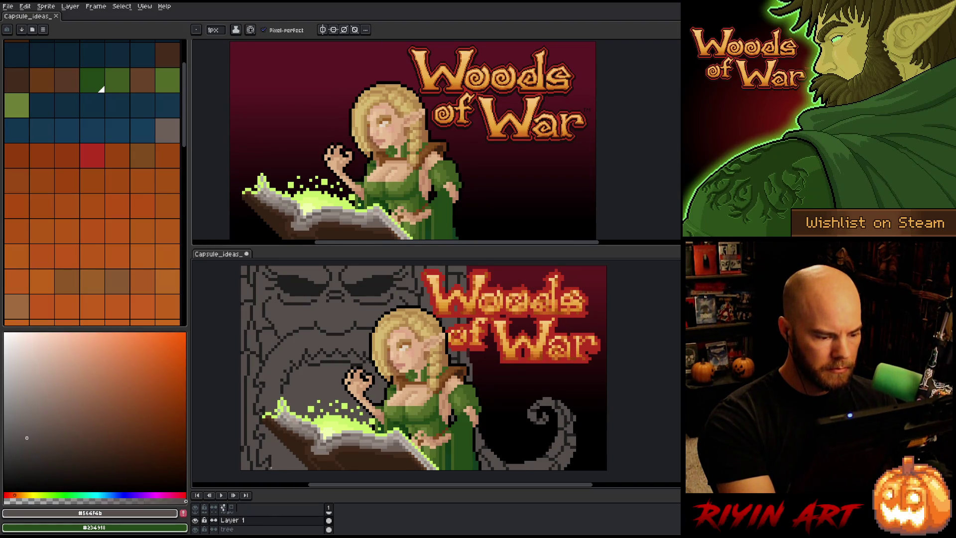
{"action": "left_click", "coordinate": [270, 437], "text": "alt"}
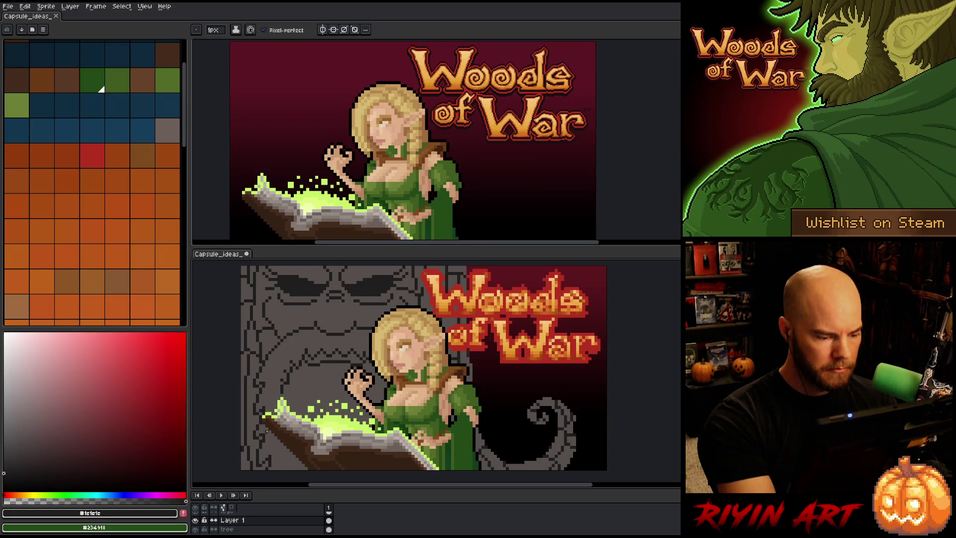
{"action": "left_click", "coordinate": [273, 439], "text": "alt"}
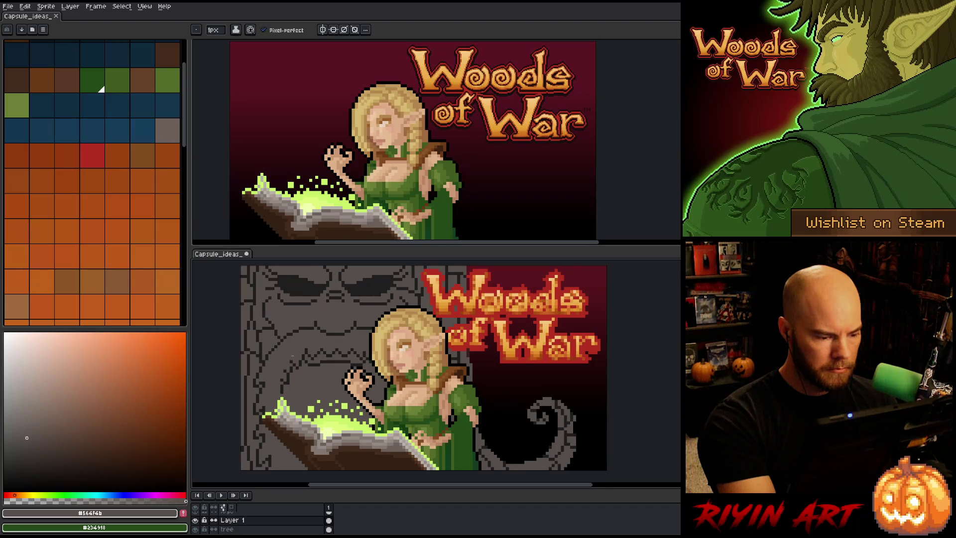
{"action": "left_click", "coordinate": [300, 311], "text": "alt"}
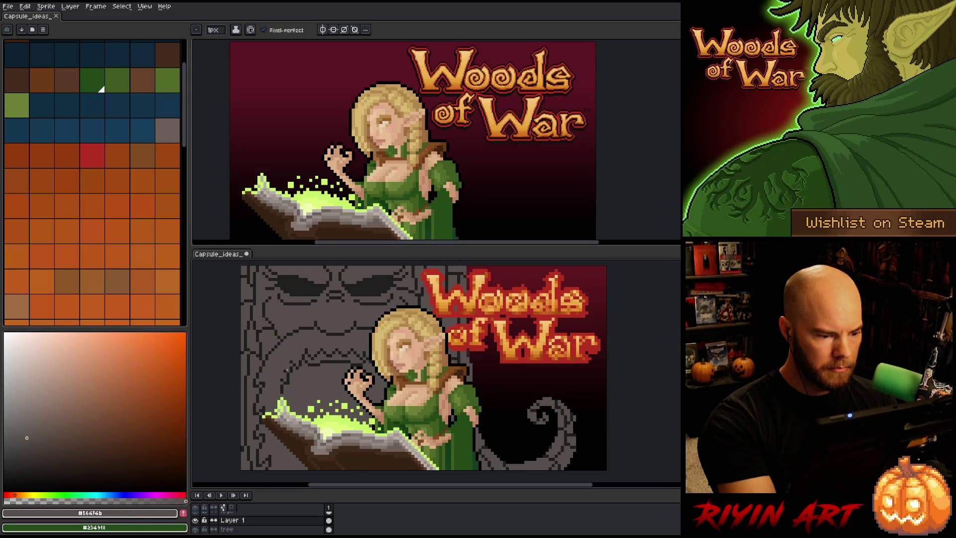
{"action": "key", "text": "space"}
{"action": "mouse_move", "coordinate": [476, 376]}
{"action": "left_mouse_down"}
{"action": "mouse_move", "coordinate": [462, 398]}
{"action": "mouse_move", "coordinate": [469, 382]}
{"action": "left_mouse_up"}
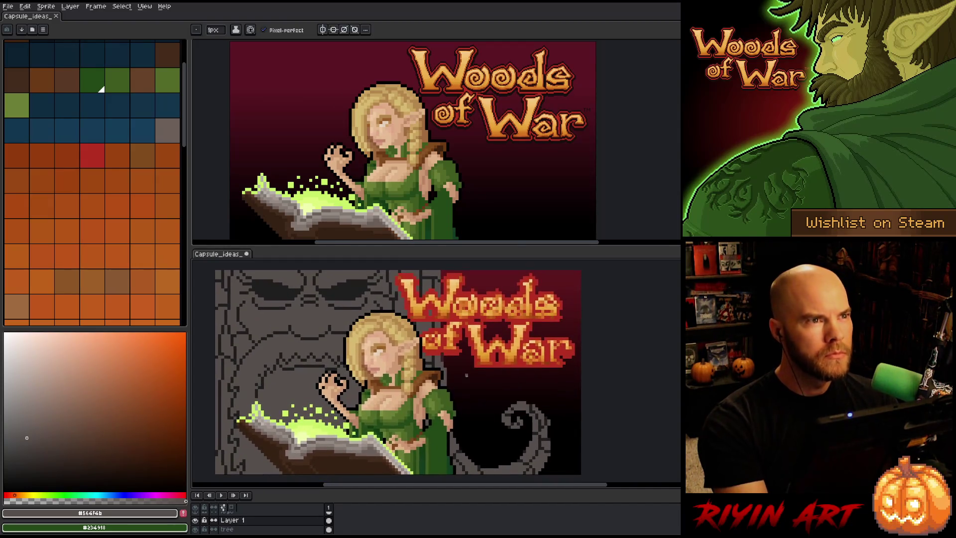
{"action": "key", "text": "b"}
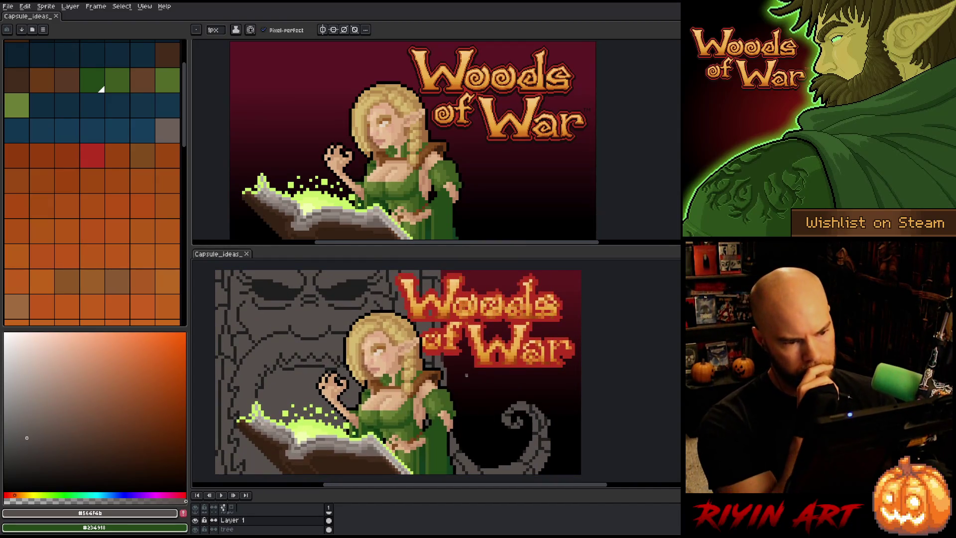
Step: Close the split view so the capsule fills one editor, and enlarge the layer timeline
{"action": "left_click", "coordinate": [56, 16]}
{"action": "left_click_drag", "start_coordinate": [232, 255], "coordinate": [287, 24]}
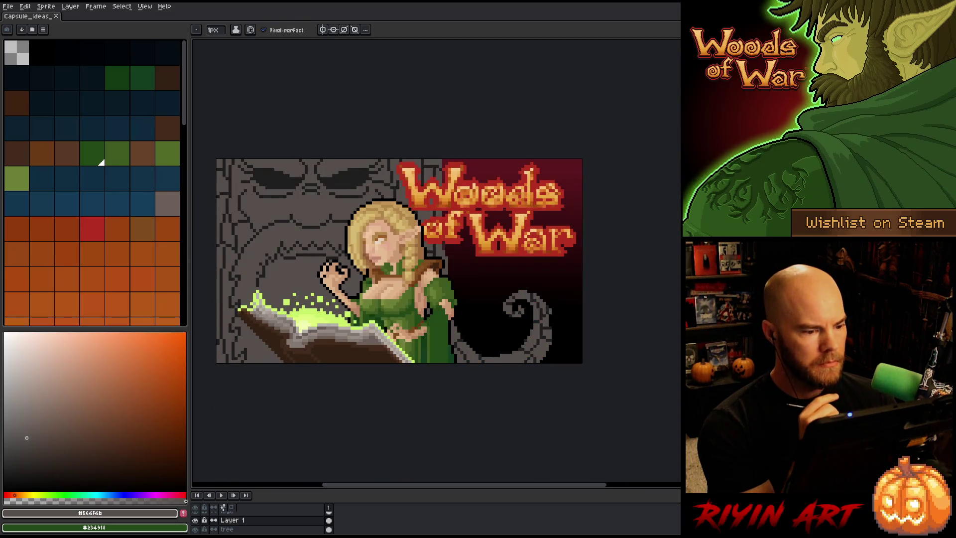
{"action": "scroll", "coordinate": [344, 240], "scroll_direction": "up", "scroll_amount": 1}
{"action": "scroll", "coordinate": [344, 240], "scroll_direction": "down", "scroll_amount": 1}
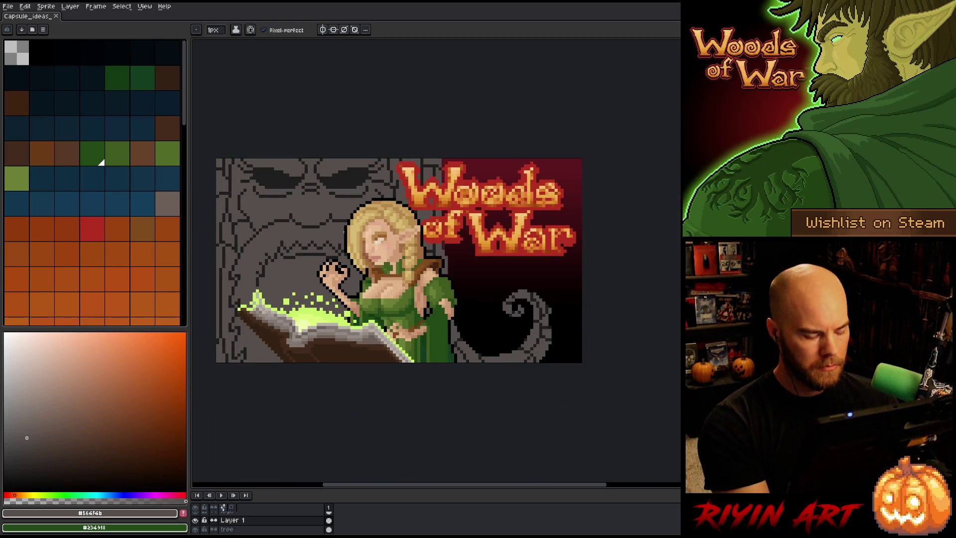
{"action": "left_click_drag", "start_coordinate": [445, 490], "coordinate": [441, 431]}
Step: Rename Layer 1 to 'tree'
{"action": "double_click", "coordinate": [241, 504]}
{"action": "type", "text": "tree"}
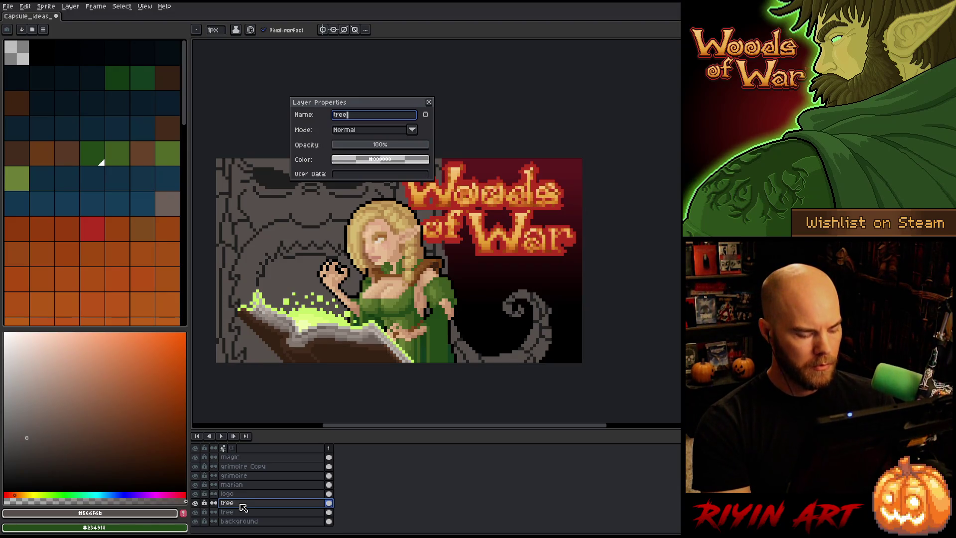
{"action": "key", "text": "Return"}
Step: Compare the red and grey tree versions, keep the grey one showing, and delete the duplicate tree layer
{"action": "right_click", "coordinate": [252, 518]}
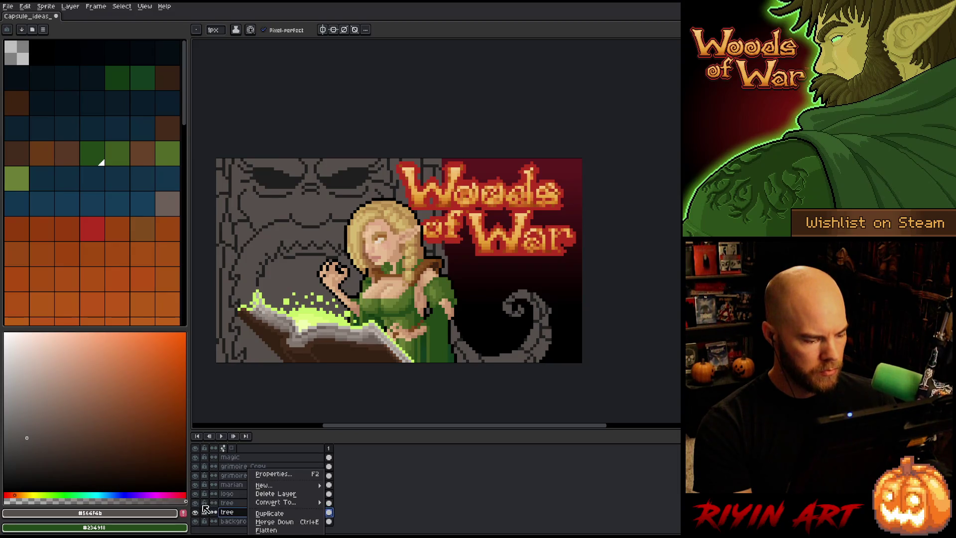
{"action": "left_click", "coordinate": [199, 508]}
{"action": "left_click", "coordinate": [199, 508]}
{"action": "left_click", "coordinate": [196, 503]}
{"action": "left_click", "coordinate": [196, 503]}
{"action": "left_click", "coordinate": [196, 503]}
{"action": "right_click", "coordinate": [243, 512]}
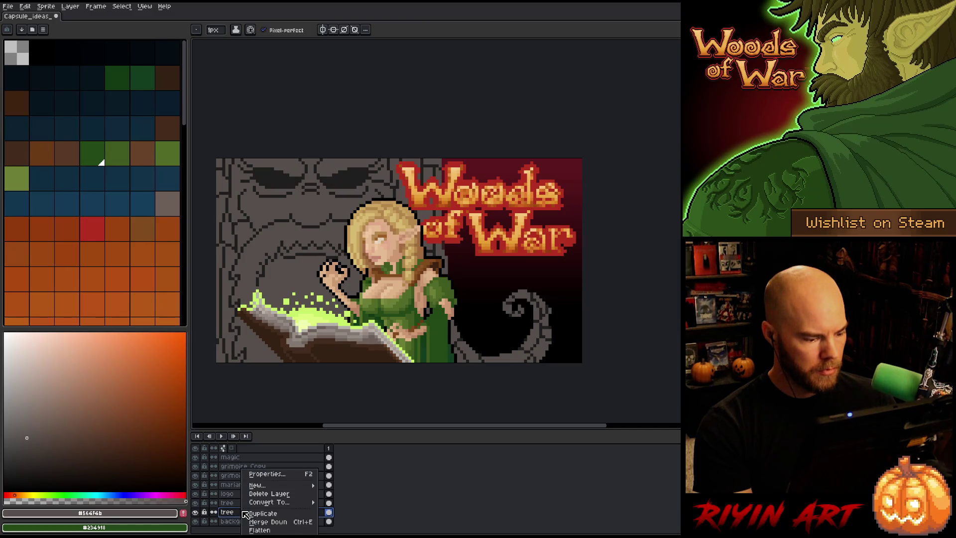
{"action": "left_click", "coordinate": [265, 494]}
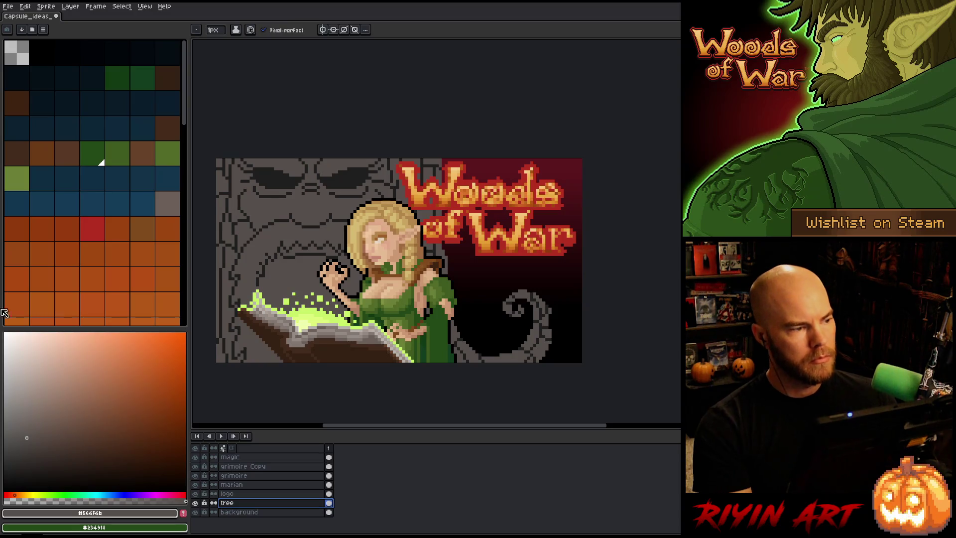
{"action": "left_click", "coordinate": [8, 7]}
{"action": "left_click", "coordinate": [25, 53]}
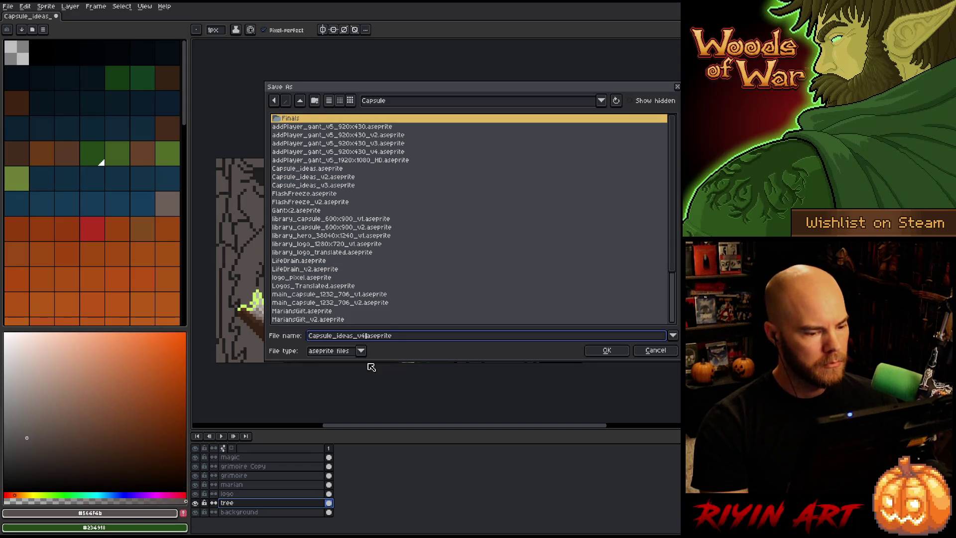
Step: Save the capsule as Capsule_ideas_v4.aseprite and solo the tree layer
{"action": "key", "text": "Return"}
{"action": "left_click_drag", "start_coordinate": [342, 190], "coordinate": [393, 193]}
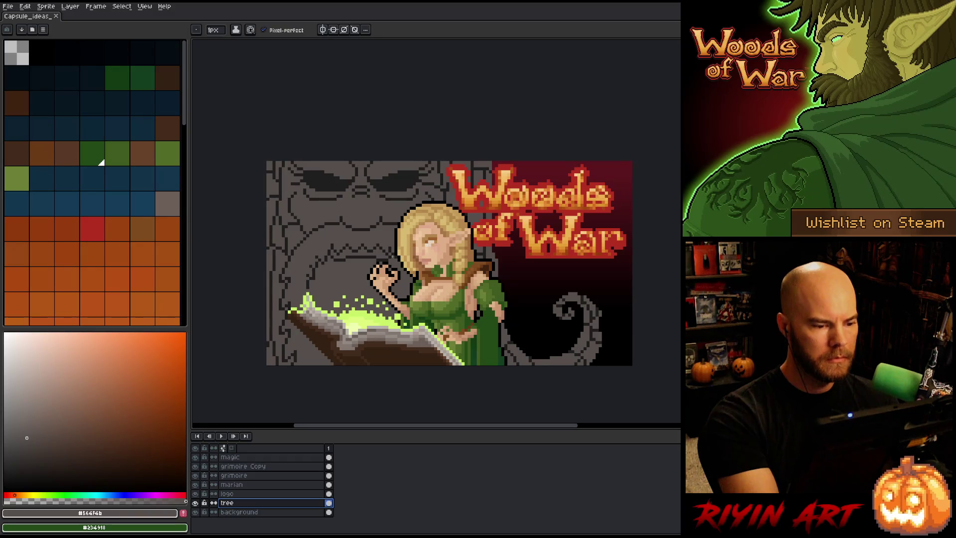
{"action": "key", "text": "m"}
{"action": "left_click", "coordinate": [194, 503], "text": "alt"}
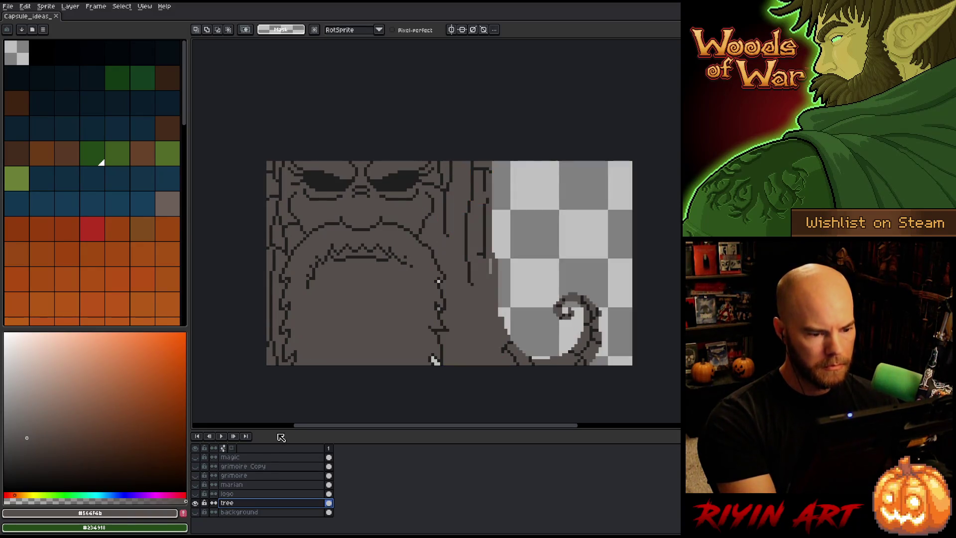
Step: Lasso the beard area and redraw a light stroke along the beard top
{"action": "mouse_move", "coordinate": [414, 312]}
{"action": "left_mouse_down"}
{"action": "mouse_move", "coordinate": [409, 241]}
{"action": "mouse_move", "coordinate": [379, 234]}
{"action": "mouse_move", "coordinate": [299, 302]}
{"action": "mouse_move", "coordinate": [331, 356]}
{"action": "left_mouse_up"}
{"action": "key", "text": "ctrl+d"}
{"action": "key", "text": "b"}
{"action": "mouse_move", "coordinate": [297, 269]}
{"action": "left_mouse_down"}
{"action": "mouse_move", "coordinate": [319, 240]}
{"action": "mouse_move", "coordinate": [416, 252]}
{"action": "mouse_move", "coordinate": [392, 238]}
{"action": "mouse_move", "coordinate": [329, 235]}
{"action": "left_mouse_up"}
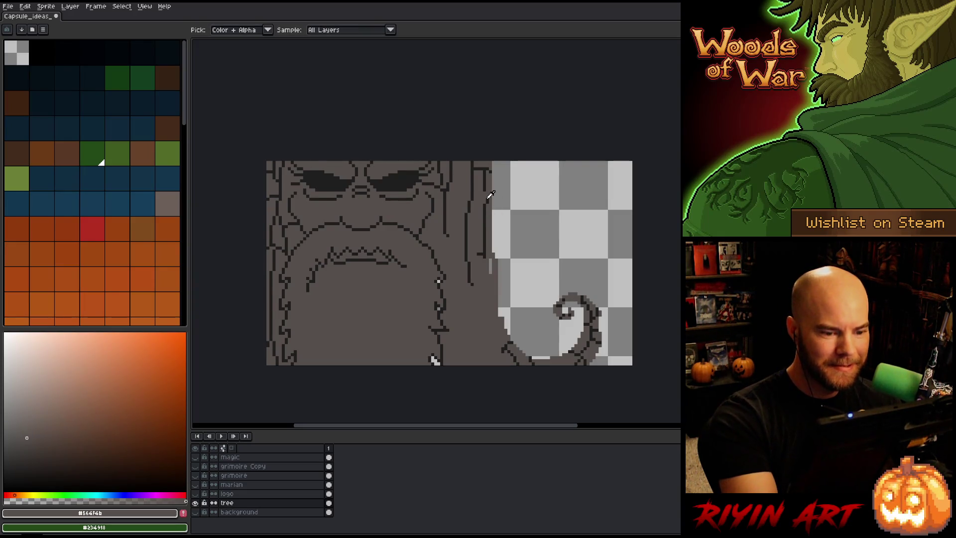
Step: Draw dark #1e1e1e outline lines down the trunk edge right of the beard, undoing a stray stroke
{"action": "left_click", "coordinate": [487, 193], "text": "alt"}
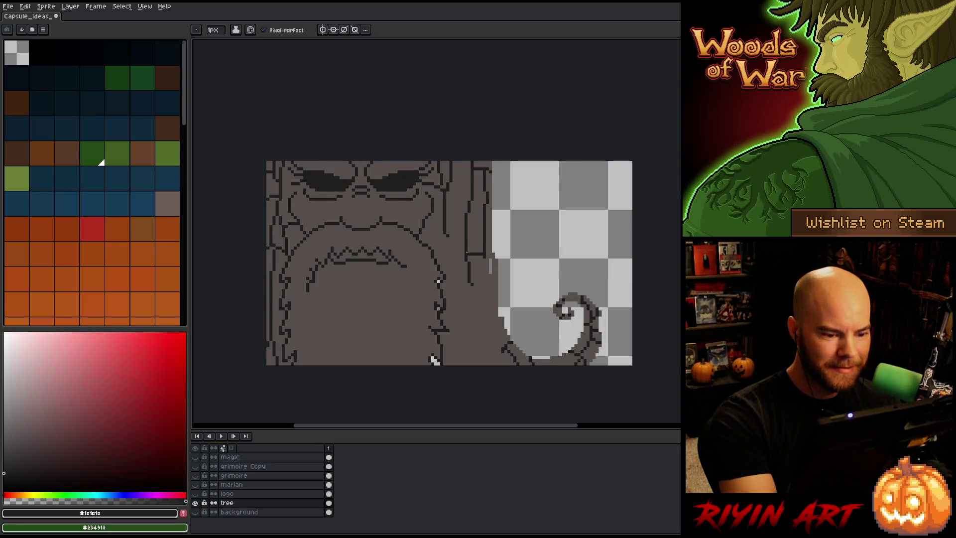
{"action": "left_click_drag", "start_coordinate": [448, 239], "coordinate": [461, 255]}
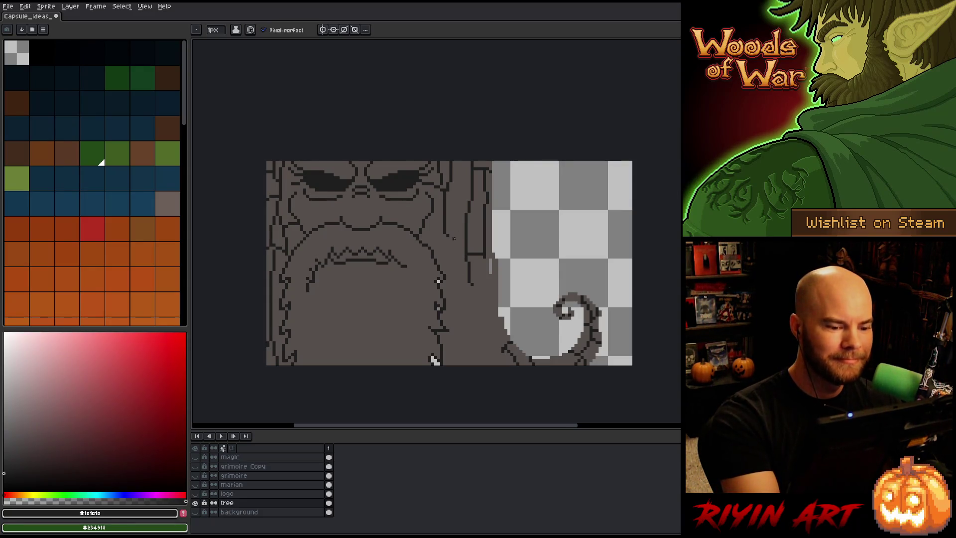
{"action": "left_click_drag", "start_coordinate": [448, 238], "coordinate": [458, 351]}
{"action": "left_click_drag", "start_coordinate": [472, 283], "coordinate": [465, 293]}
{"action": "key", "text": "ctrl+z"}
{"action": "left_click", "coordinate": [477, 277], "text": "alt"}
{"action": "left_click", "coordinate": [472, 288], "text": "alt"}
{"action": "mouse_move", "coordinate": [472, 289]}
{"action": "left_mouse_down"}
{"action": "mouse_move", "coordinate": [495, 365]}
{"action": "mouse_move", "coordinate": [466, 366]}
{"action": "left_mouse_up"}
{"action": "left_click", "coordinate": [453, 320], "text": "alt"}
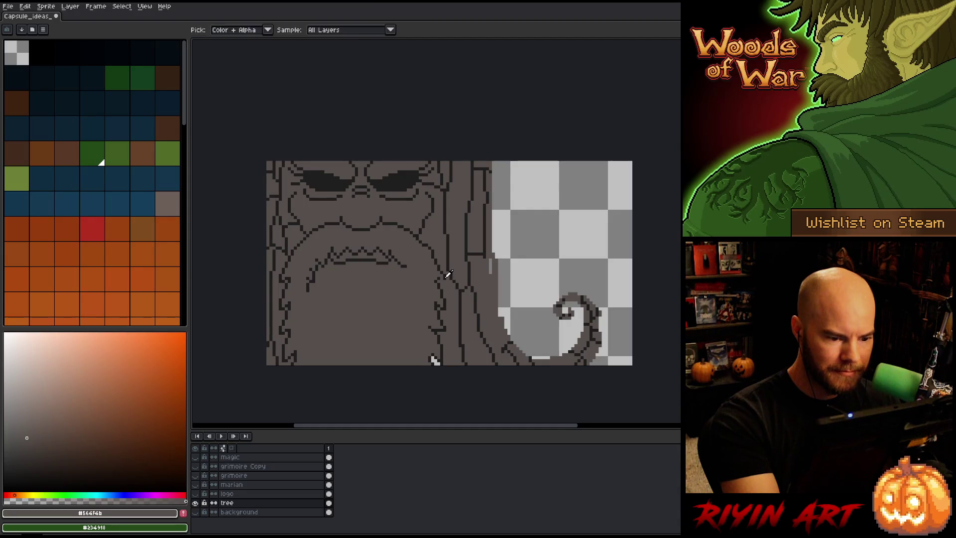
{"action": "left_click", "coordinate": [445, 282], "text": "alt"}
{"action": "left_click", "coordinate": [435, 354], "text": "alt"}
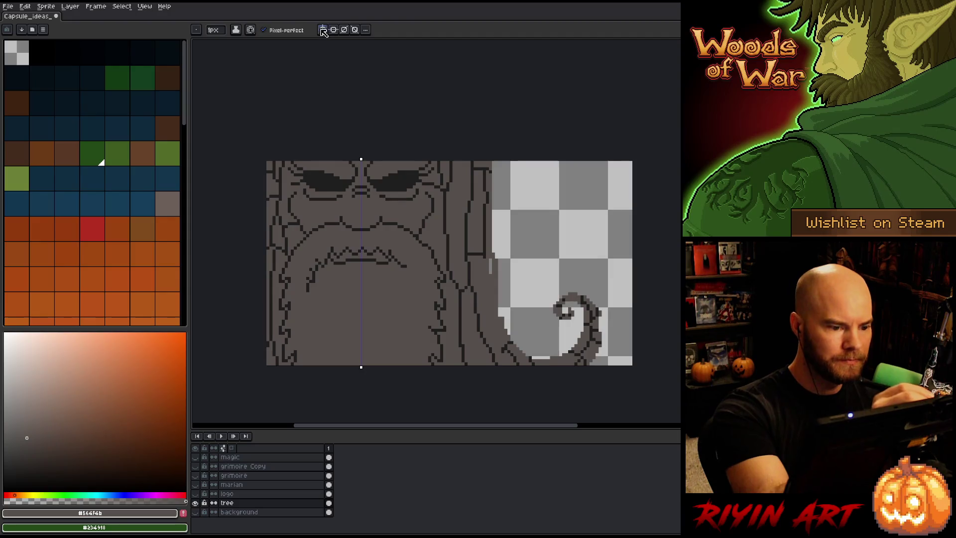
{"action": "left_click", "coordinate": [334, 248], "text": "alt"}
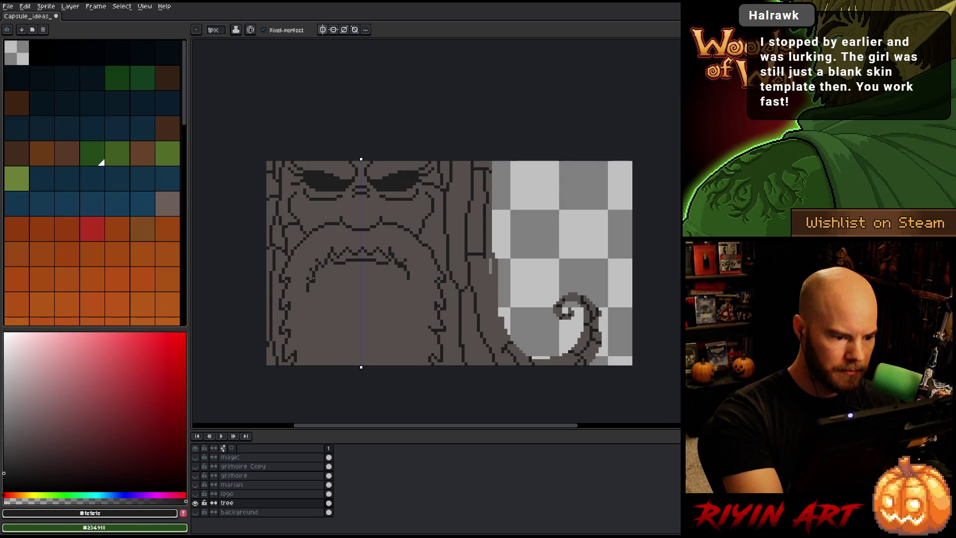
Step: Extend both ends of the mouth line symmetrically and add dark zigzag pixels
{"action": "left_click_drag", "start_coordinate": [307, 289], "coordinate": [308, 285]}
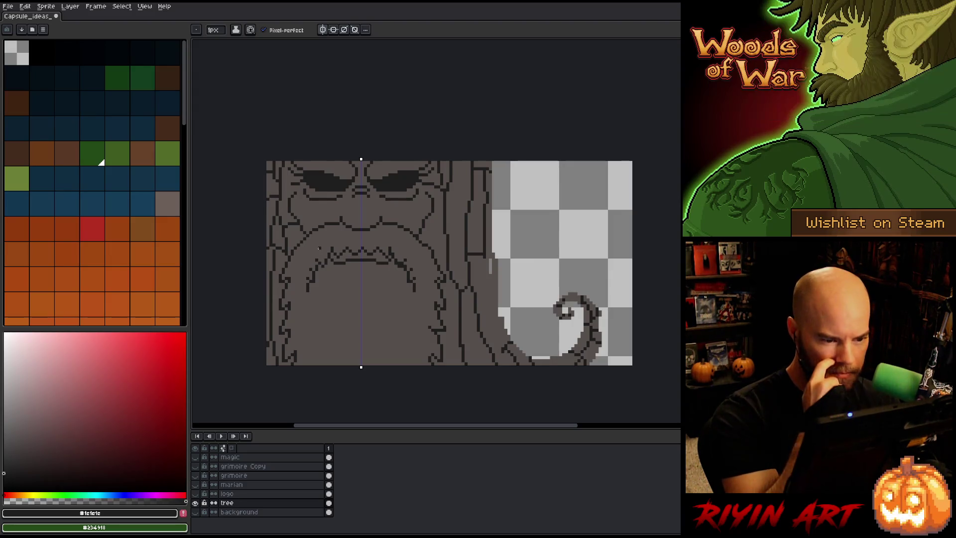
{"action": "left_click", "coordinate": [378, 288], "text": "alt"}
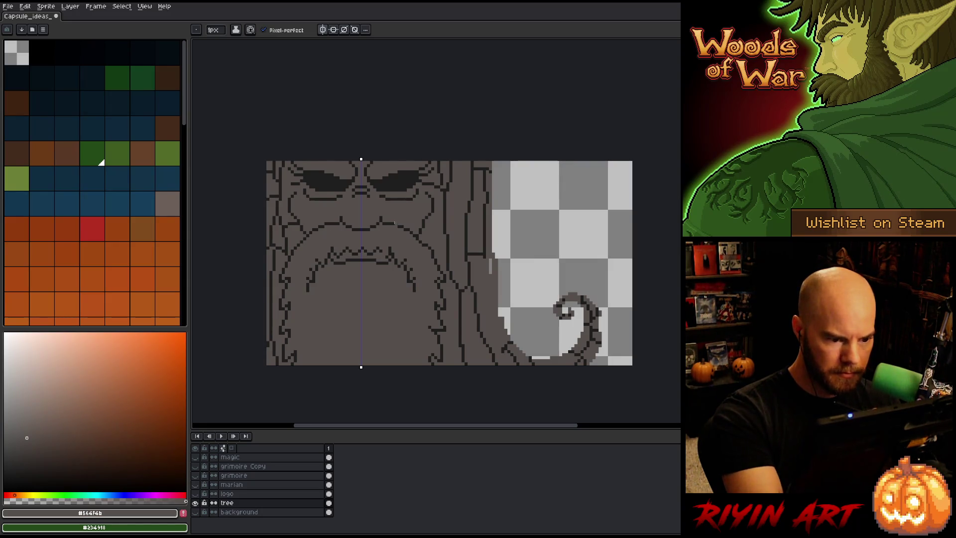
{"action": "left_click", "coordinate": [337, 251], "text": "alt"}
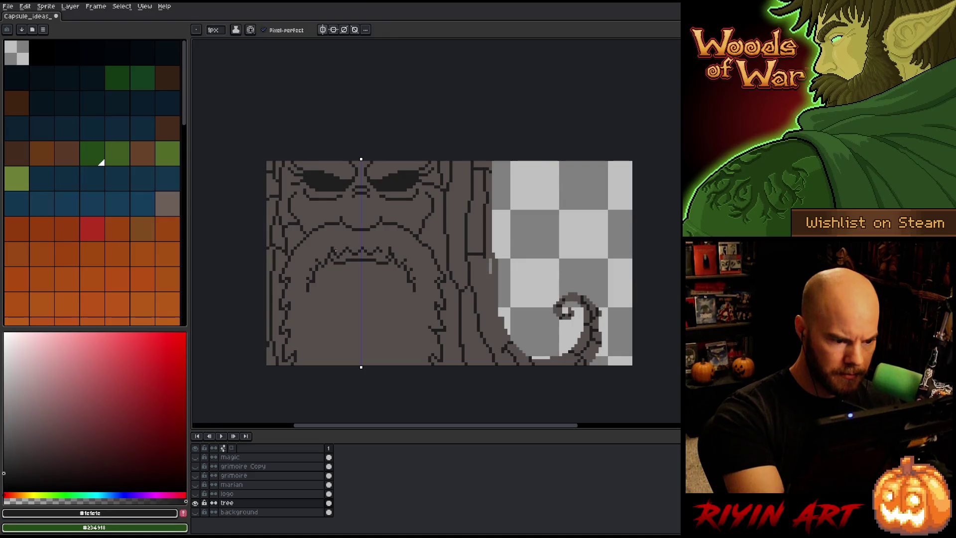
{"action": "left_click", "coordinate": [335, 254]}
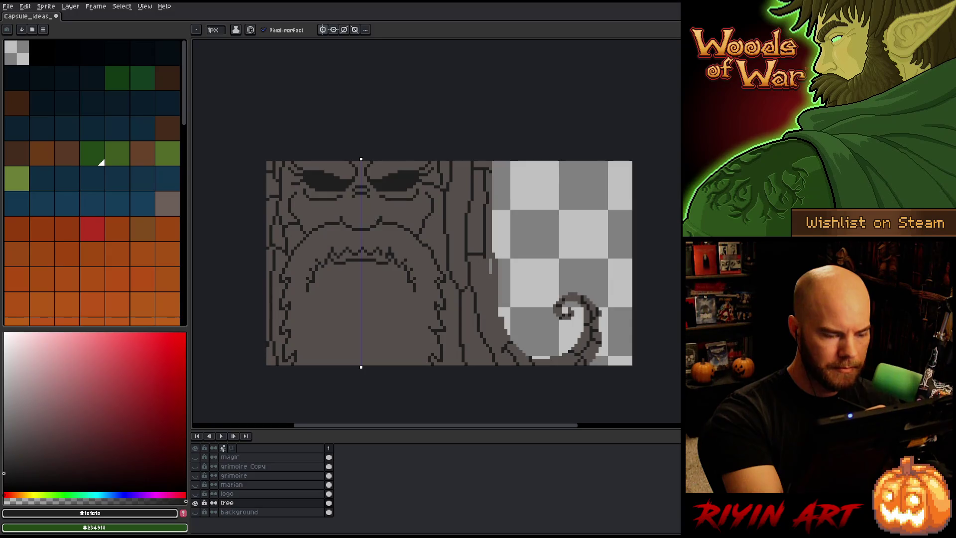
Step: Turn mirror drawing off and refine the mouth, alternating brown bark fill and dark outline
{"action": "left_click", "coordinate": [323, 30]}
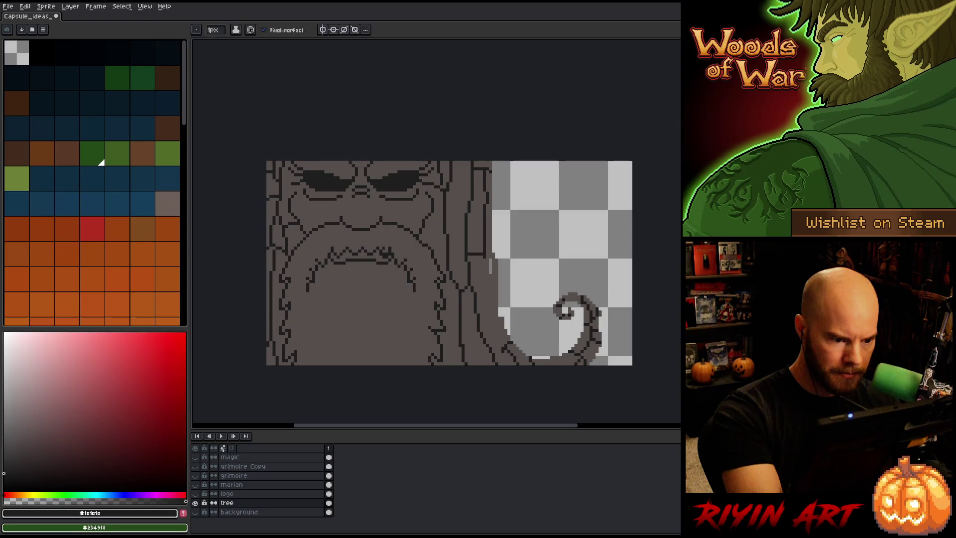
{"action": "left_click", "coordinate": [386, 242], "text": "alt"}
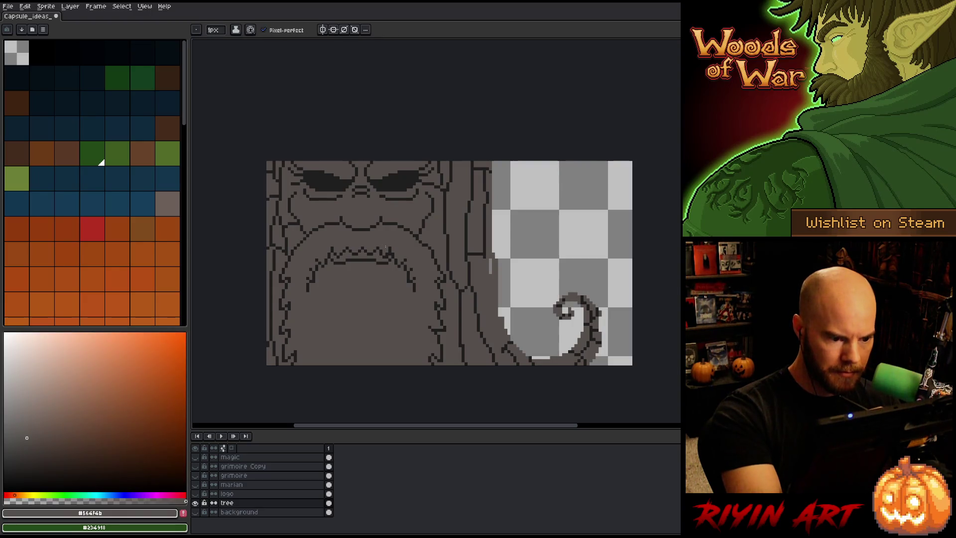
{"action": "left_click", "coordinate": [385, 255], "text": "alt"}
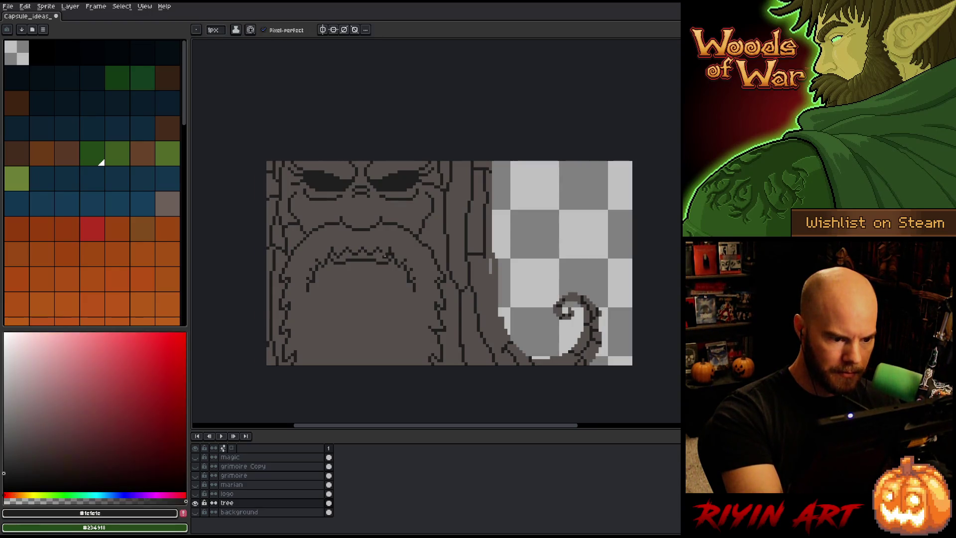
{"action": "left_click", "coordinate": [388, 246], "text": "alt"}
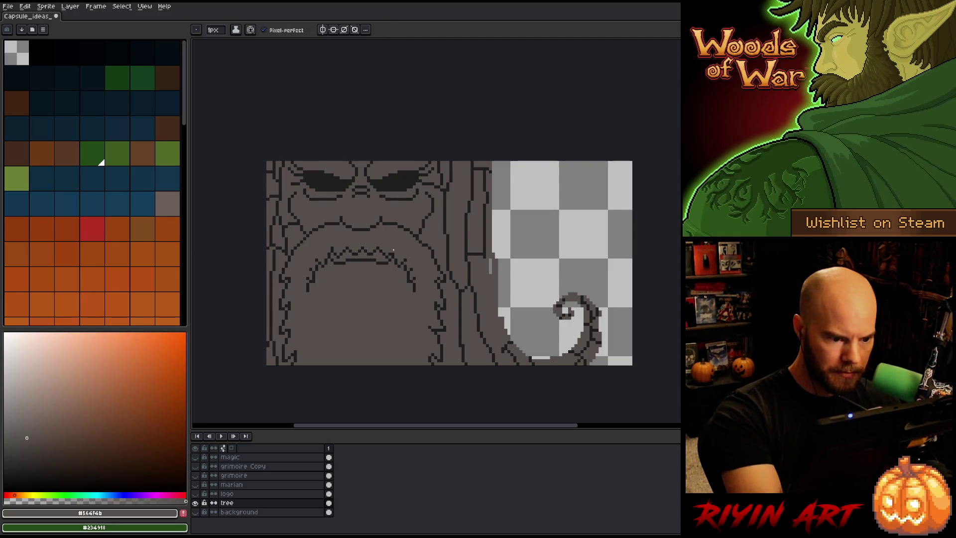
{"action": "left_click", "coordinate": [399, 236], "text": "alt"}
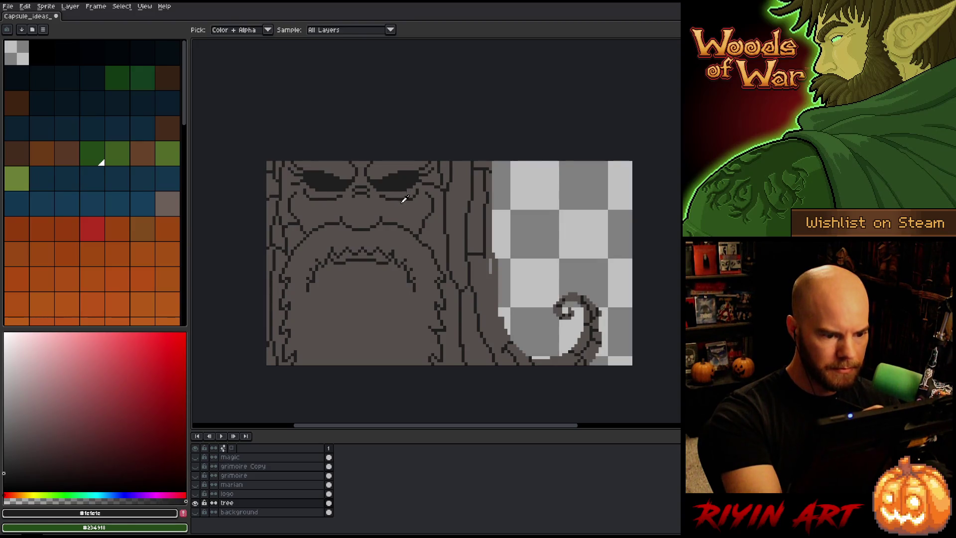
{"action": "left_click", "coordinate": [414, 289], "text": "alt"}
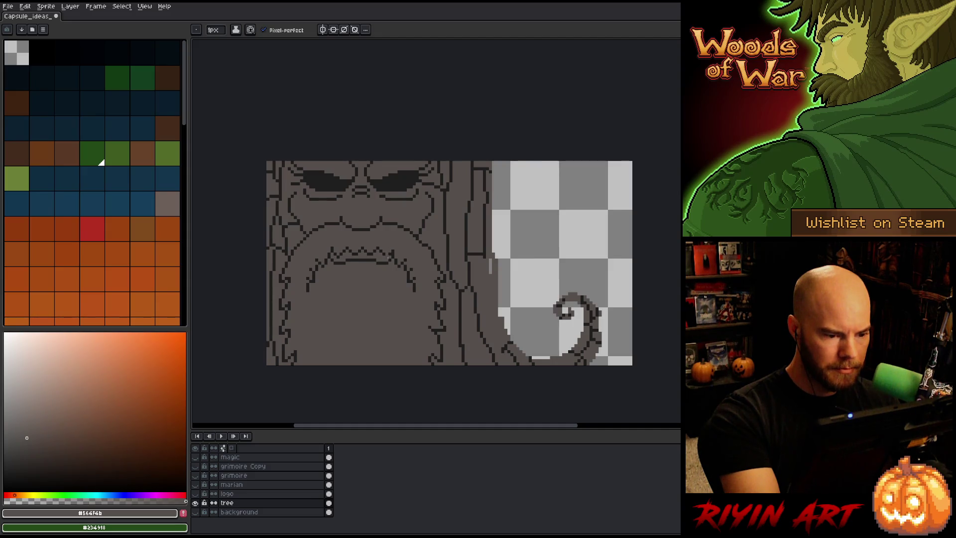
{"action": "left_click", "coordinate": [383, 255], "text": "alt"}
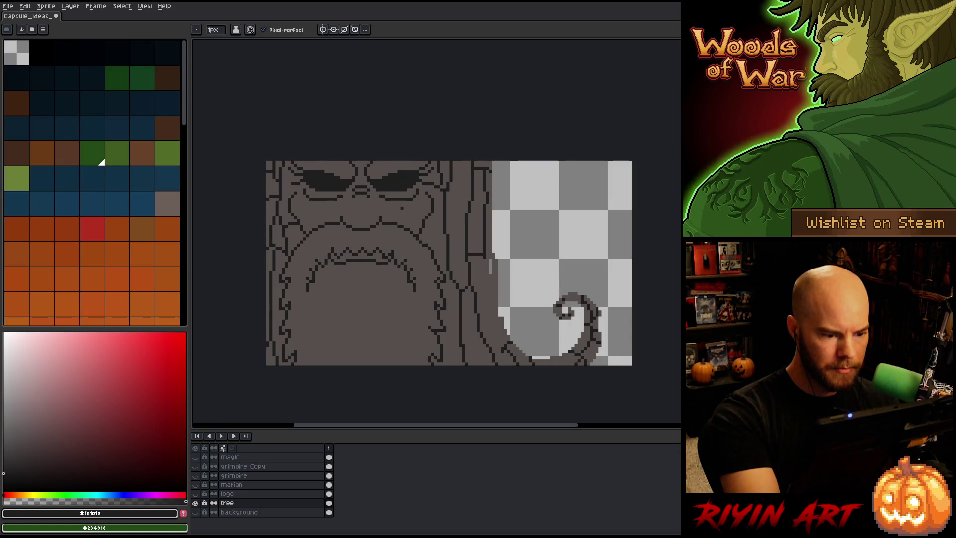
{"action": "left_click", "coordinate": [389, 244], "text": "alt"}
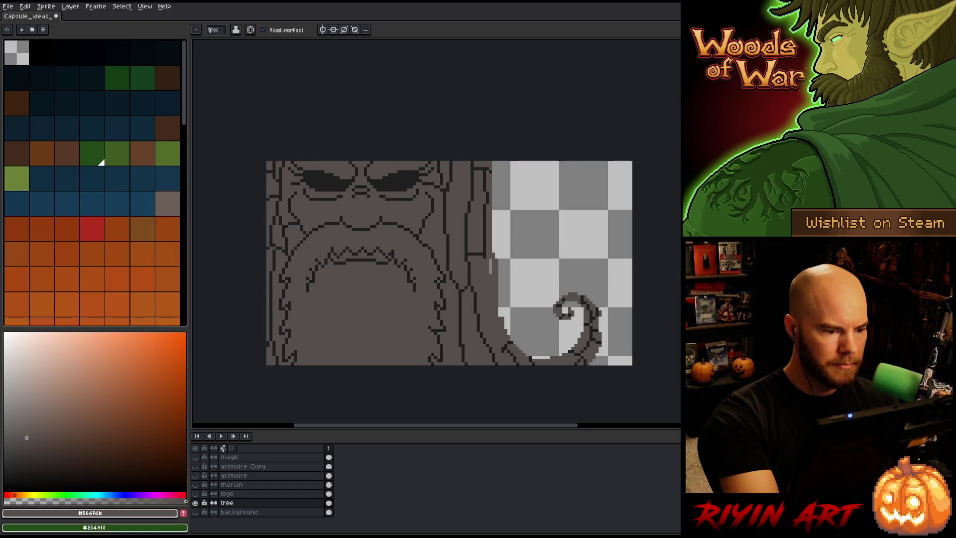
{"action": "key", "text": "e"}
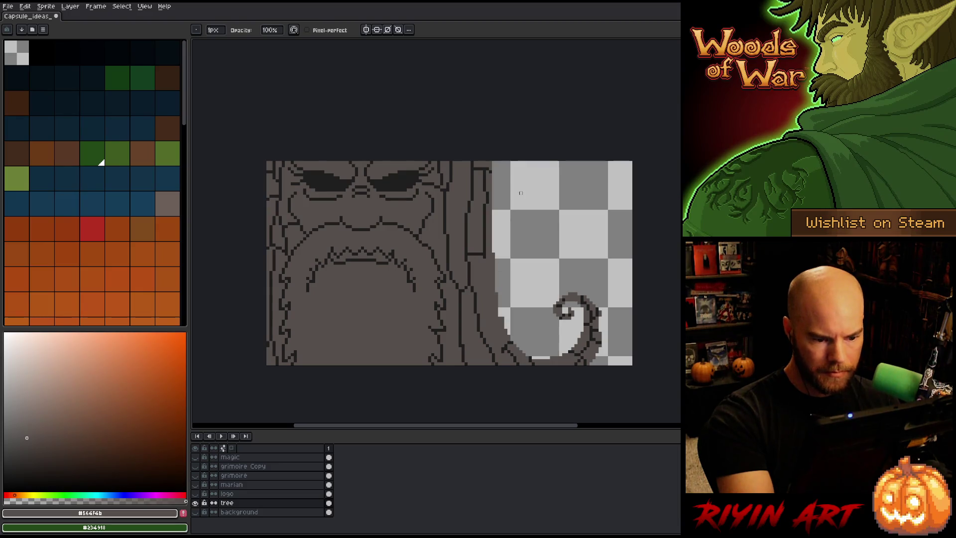
Step: Draw a dark outline down the tree's right edge, then make all hidden layers visible again
{"action": "key", "text": "b"}
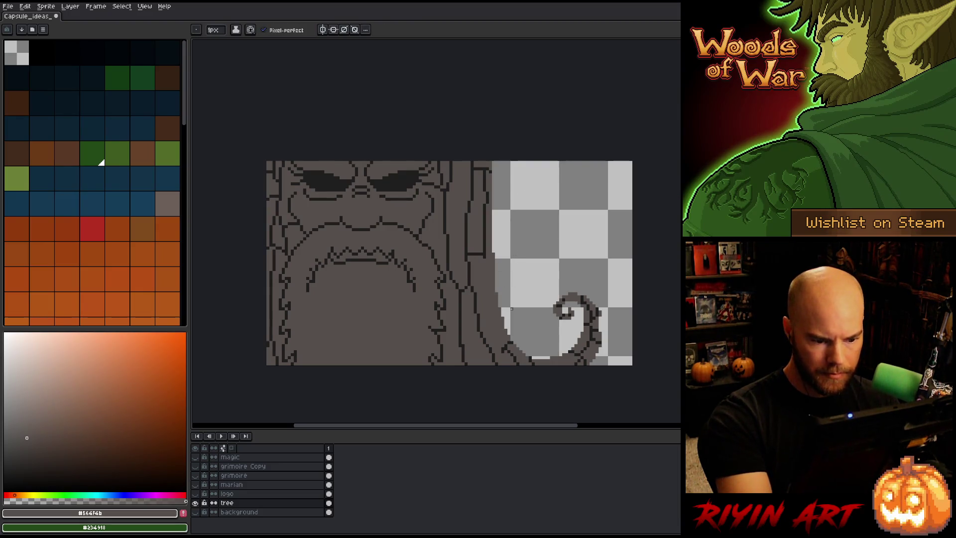
{"action": "key", "text": "i"}
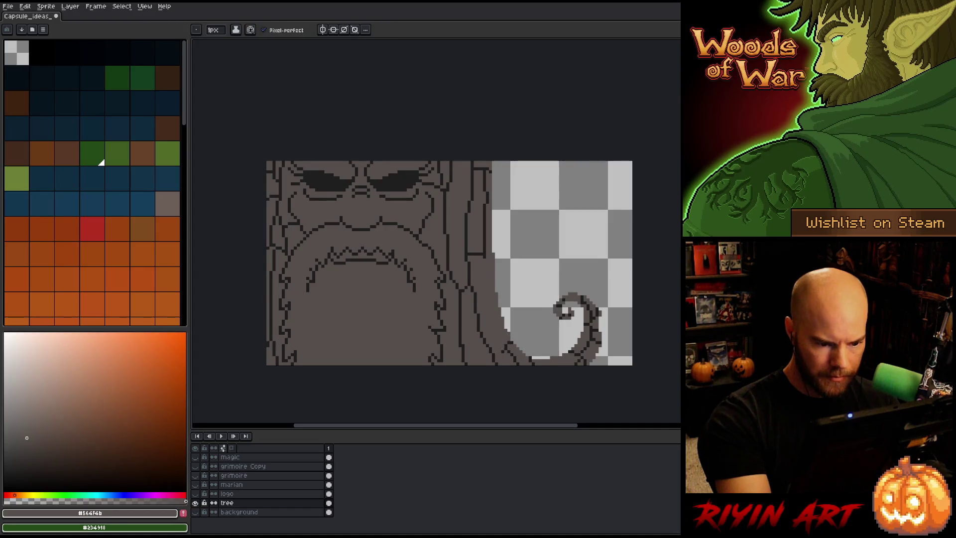
{"action": "left_click", "coordinate": [504, 351]}
{"action": "key", "text": "b"}
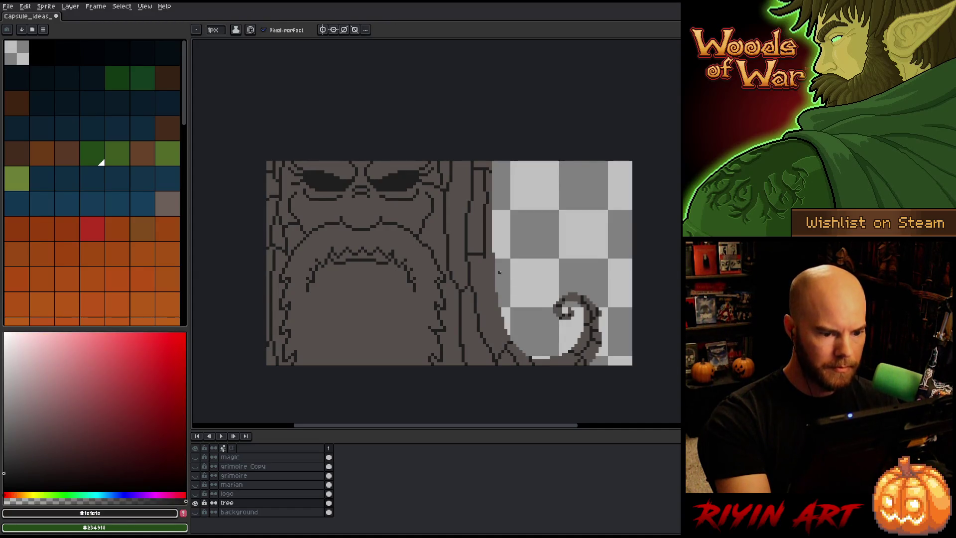
{"action": "left_click_drag", "start_coordinate": [484, 264], "coordinate": [498, 337]}
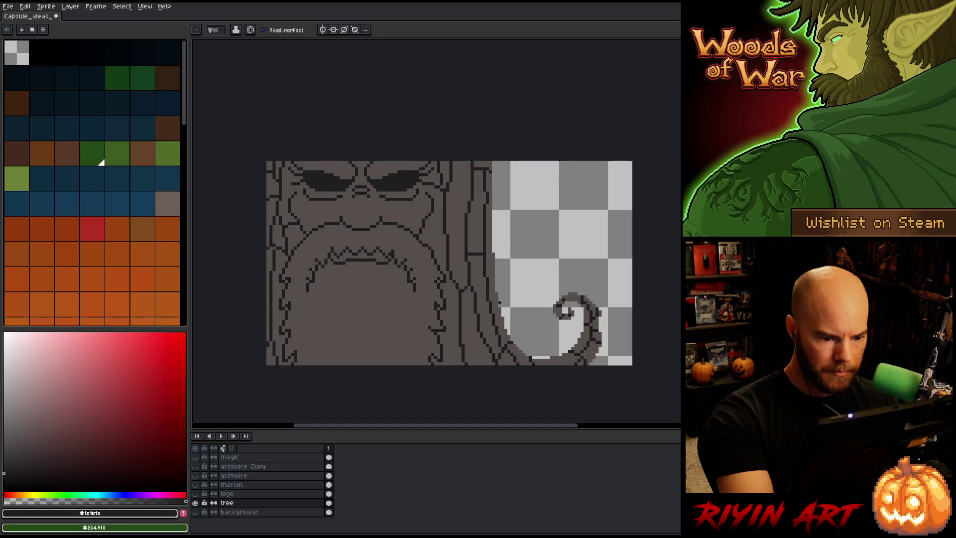
{"action": "left_click", "coordinate": [486, 206], "text": "alt"}
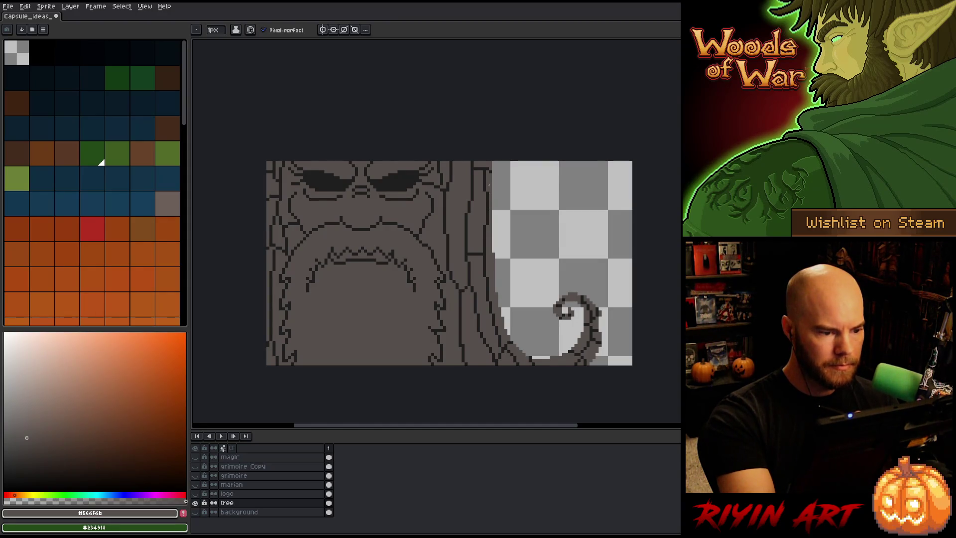
{"action": "left_click", "coordinate": [426, 210], "text": "alt"}
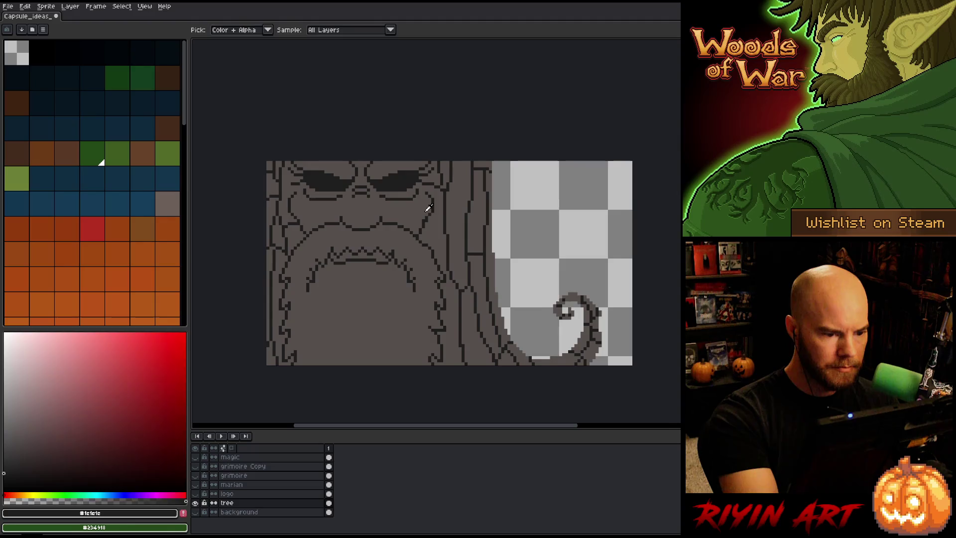
{"action": "left_click", "coordinate": [428, 209], "text": "alt"}
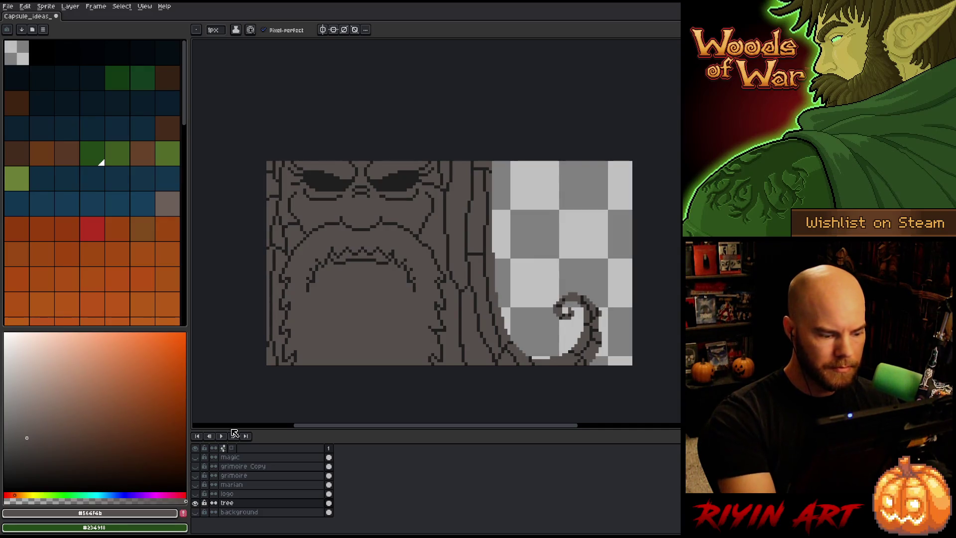
{"action": "left_click", "coordinate": [194, 503], "text": "alt"}
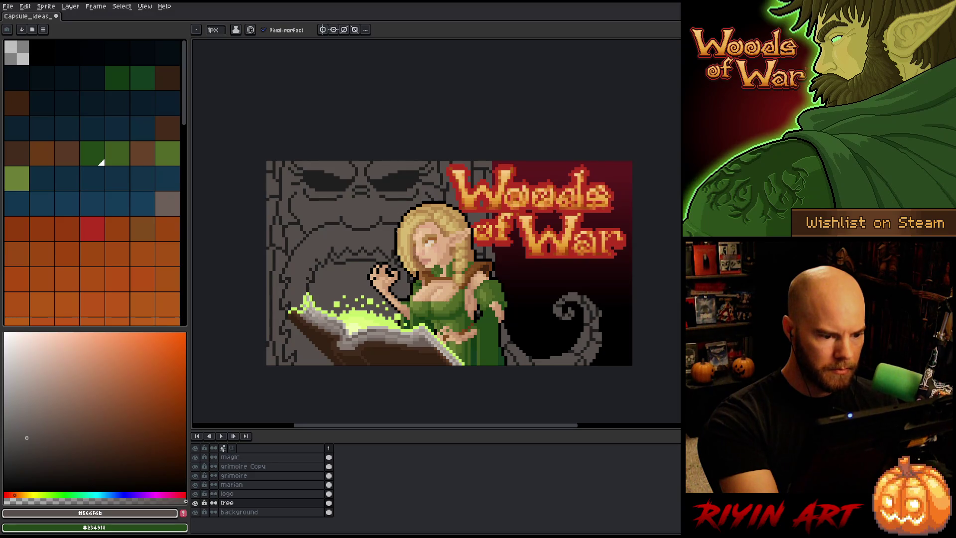
Step: Save the capsule and pencil a short darker brown-grey vertical stroke on the tree face
{"action": "key", "text": "ctrl+s"}
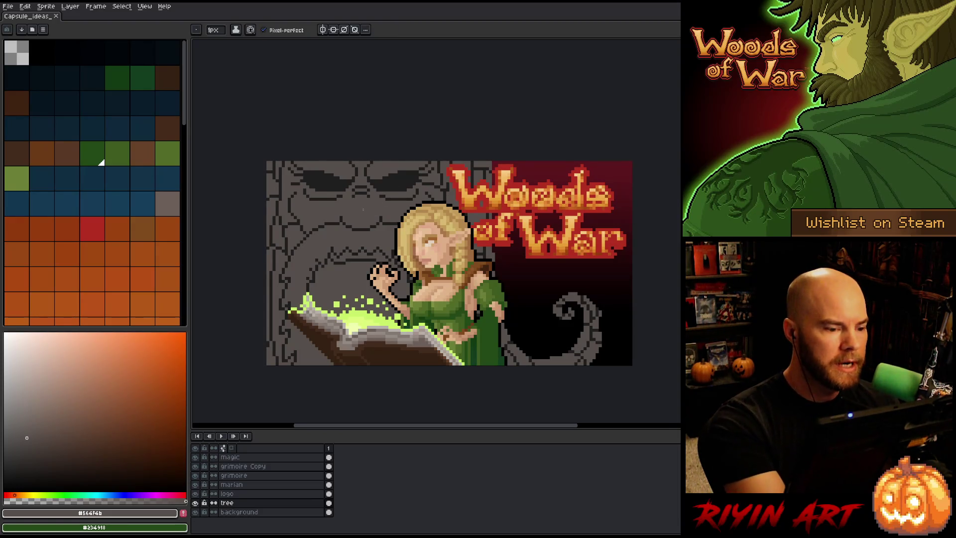
{"action": "left_click", "coordinate": [34, 441]}
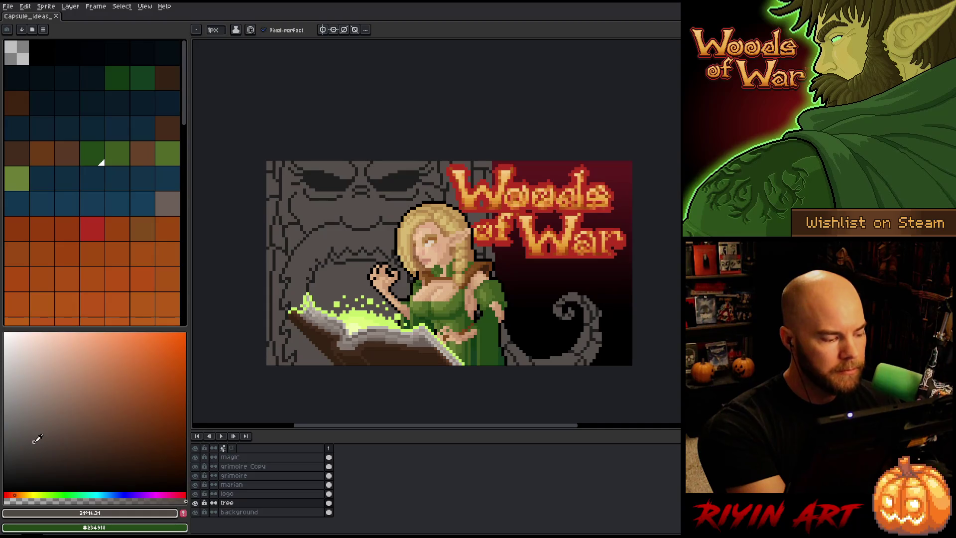
{"action": "left_click", "coordinate": [360, 201]}
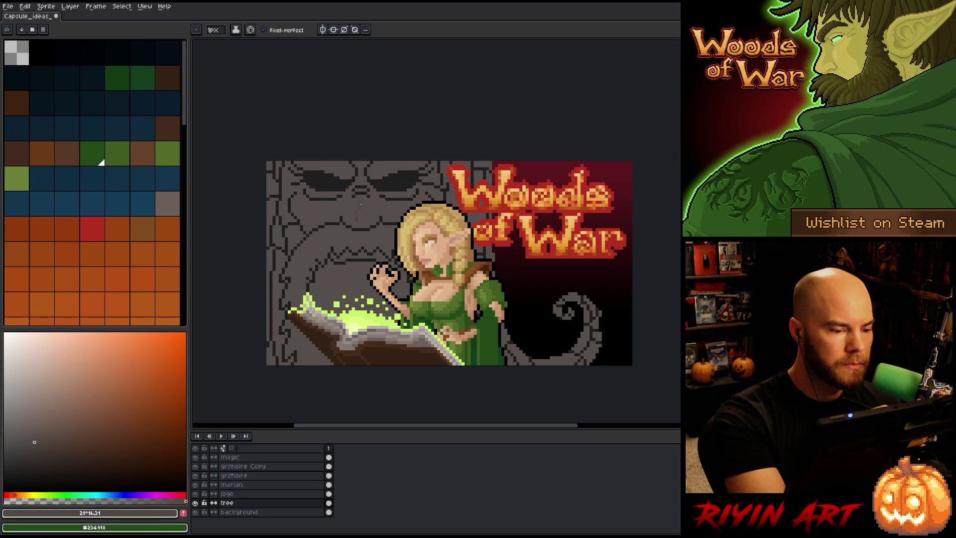
{"action": "left_click_drag", "start_coordinate": [359, 200], "coordinate": [359, 217]}
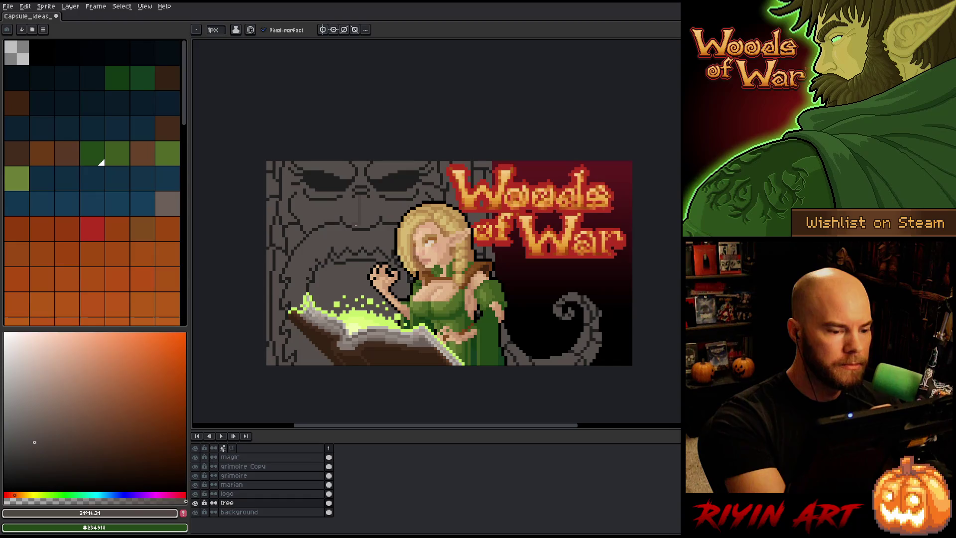
Step: Eyedrop the tree's #564f4b and #4f4742 tones, ending on #4f4742 for a colour-range selection
{"action": "left_click", "coordinate": [362, 222], "text": "alt"}
{"action": "left_click", "coordinate": [356, 200], "text": "alt"}
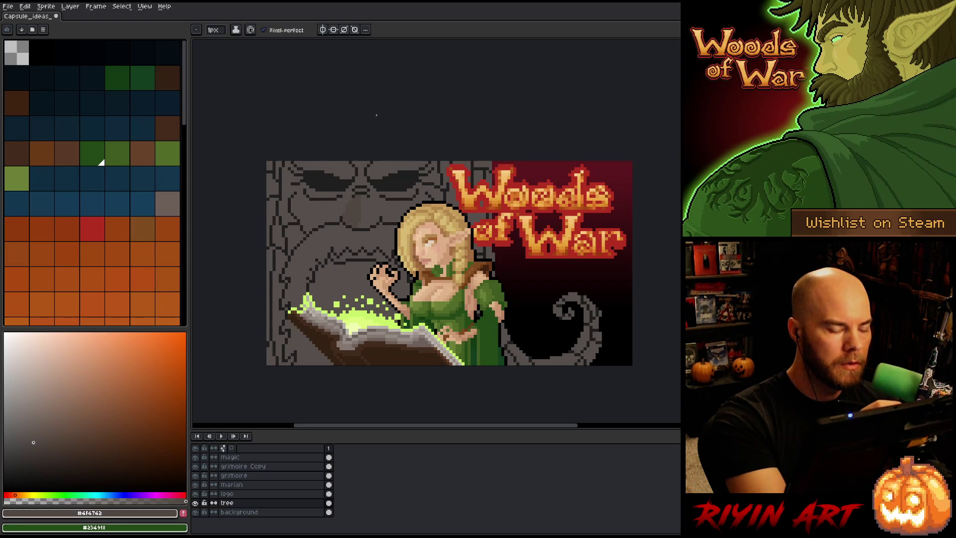
{"action": "left_click", "coordinate": [360, 209], "text": "alt"}
{"action": "left_click", "coordinate": [360, 204], "text": "alt"}
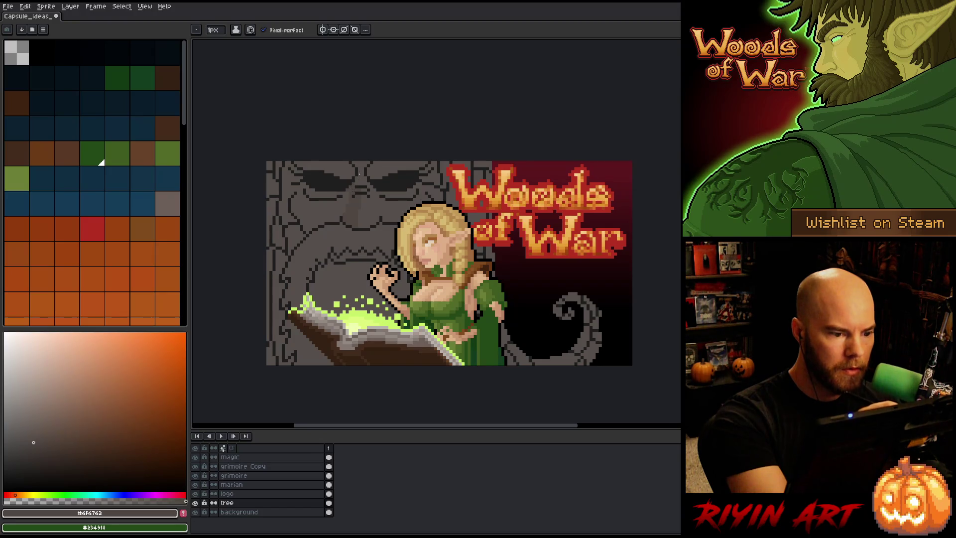
{"action": "key", "text": "ctrl+shift+c"}
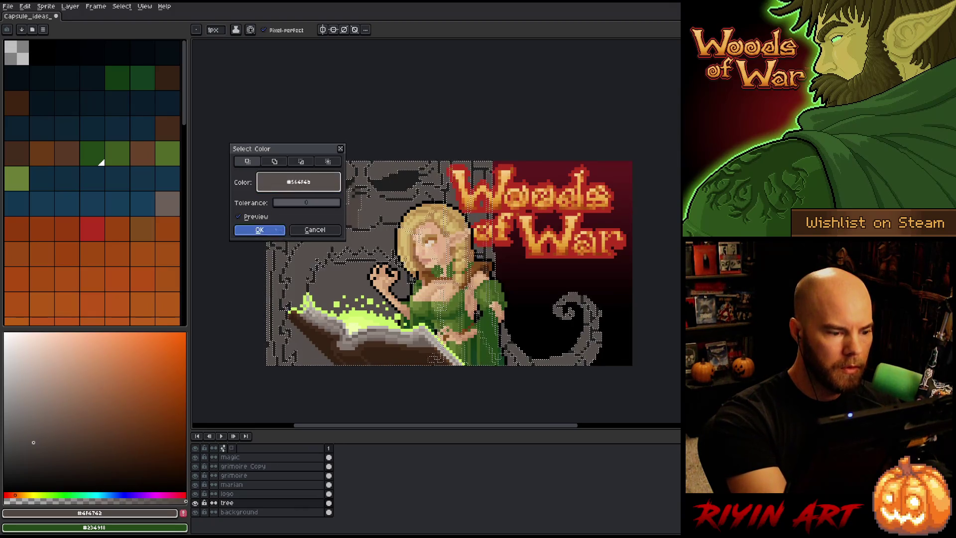
Step: Select all of the tree's #4f4742-coloured pixels through the Color Range dialog
{"action": "left_click", "coordinate": [274, 162]}
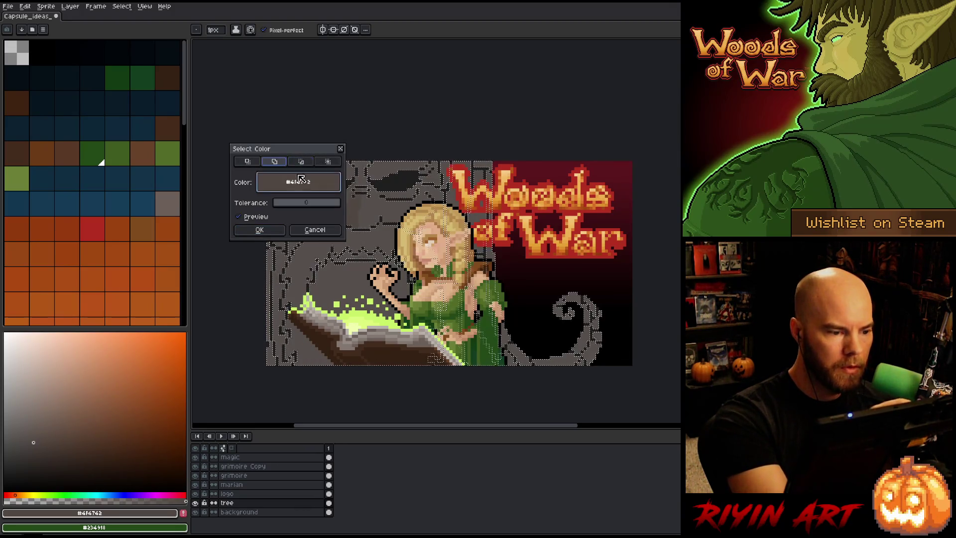
{"action": "left_click", "coordinate": [259, 229]}
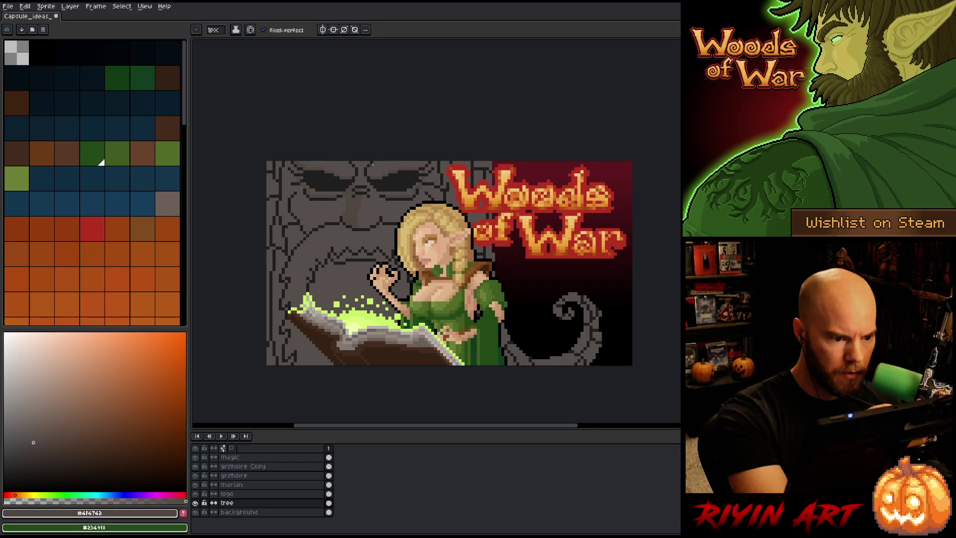
{"action": "key", "text": "i"}
{"action": "key", "text": "b"}
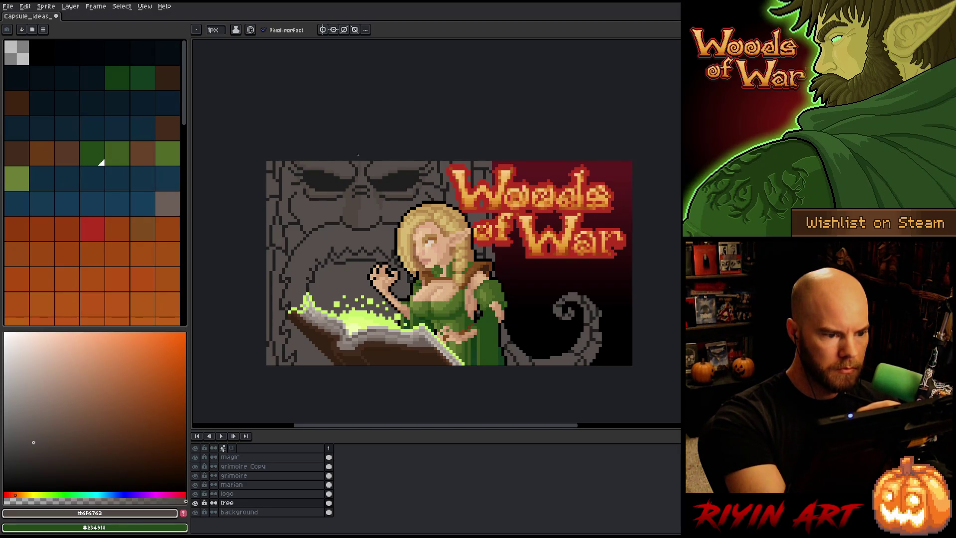
Step: Sample the #564f4b and #4f4742 tree greys while toggling between Pencil and Bucket
{"action": "left_click", "coordinate": [352, 162], "text": "alt"}
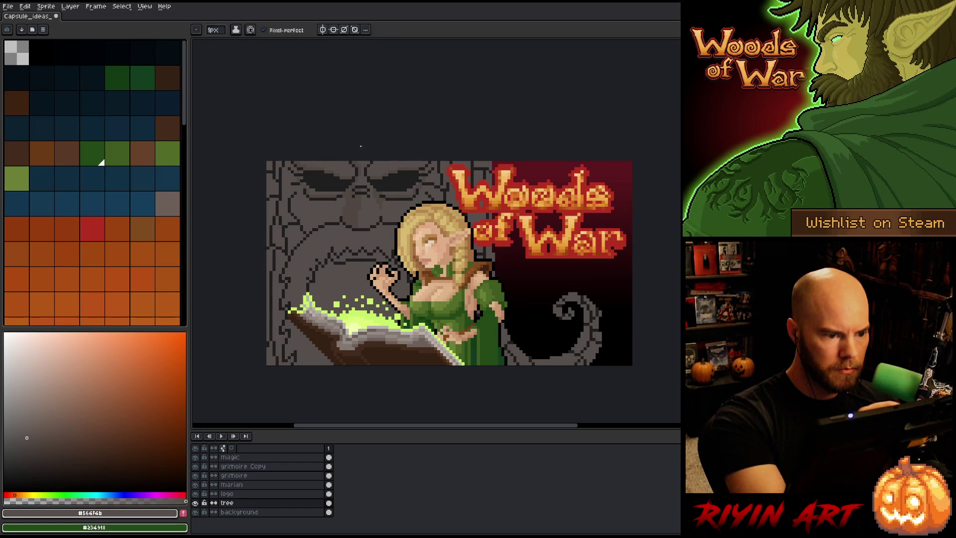
{"action": "left_click", "coordinate": [357, 164], "text": "alt"}
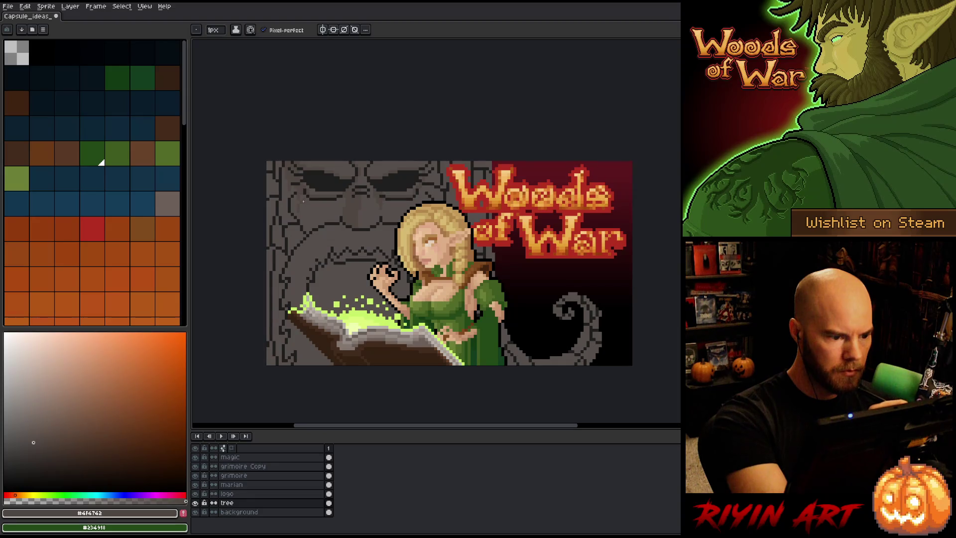
{"action": "key", "text": "g"}
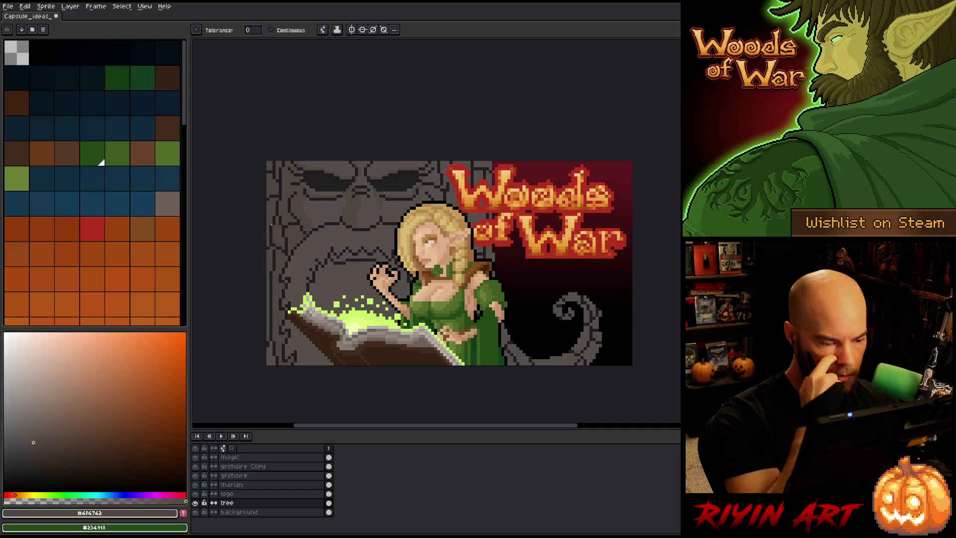
{"action": "key", "text": "b"}
{"action": "key", "text": "g"}
{"action": "key", "text": "b"}
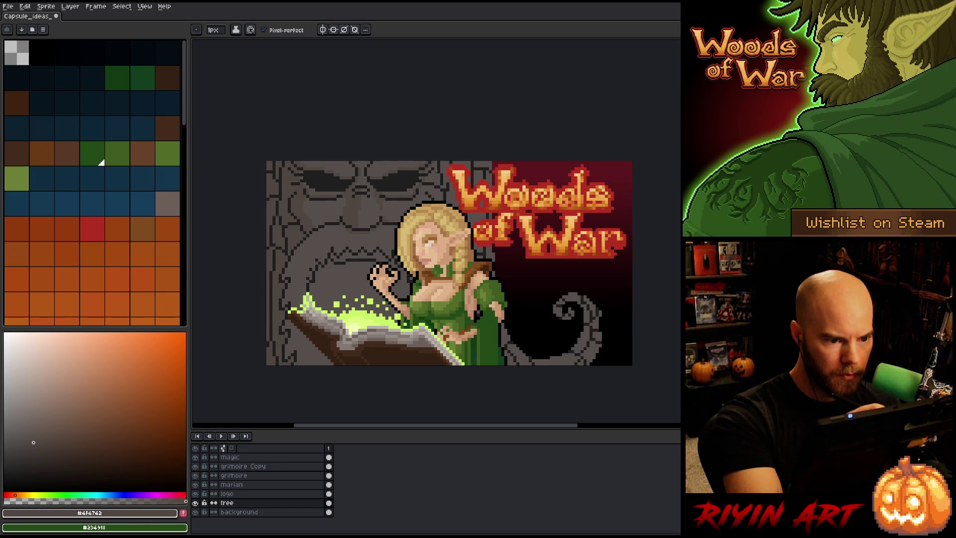
Step: Resample the two stone greys and hide every layer except tree
{"action": "left_click", "coordinate": [422, 171], "text": "alt"}
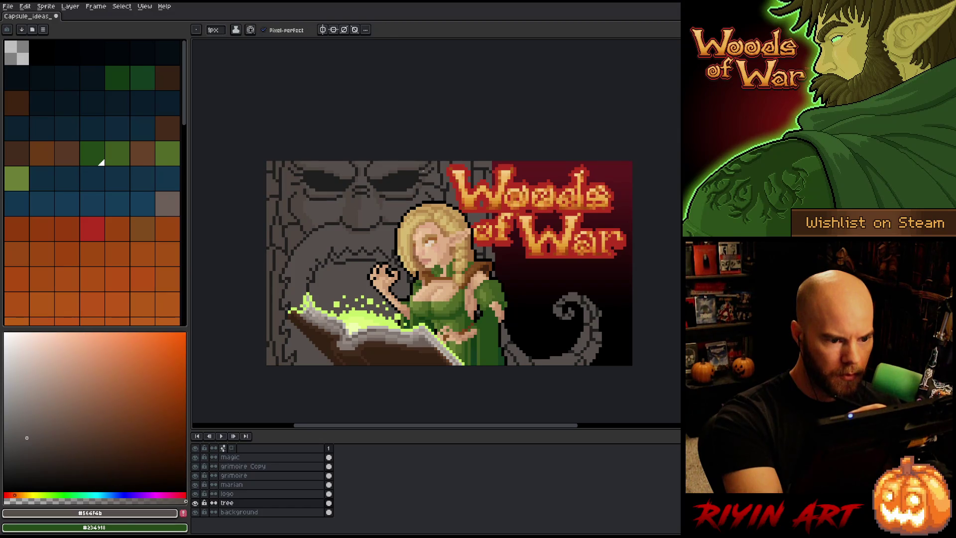
{"action": "left_click", "coordinate": [432, 164], "text": "alt"}
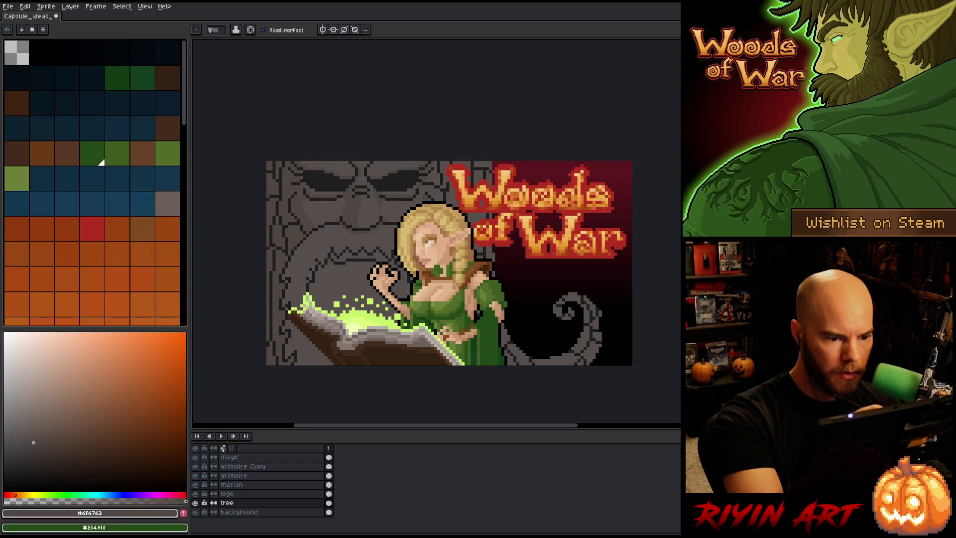
{"action": "left_click", "coordinate": [196, 502], "text": "alt"}
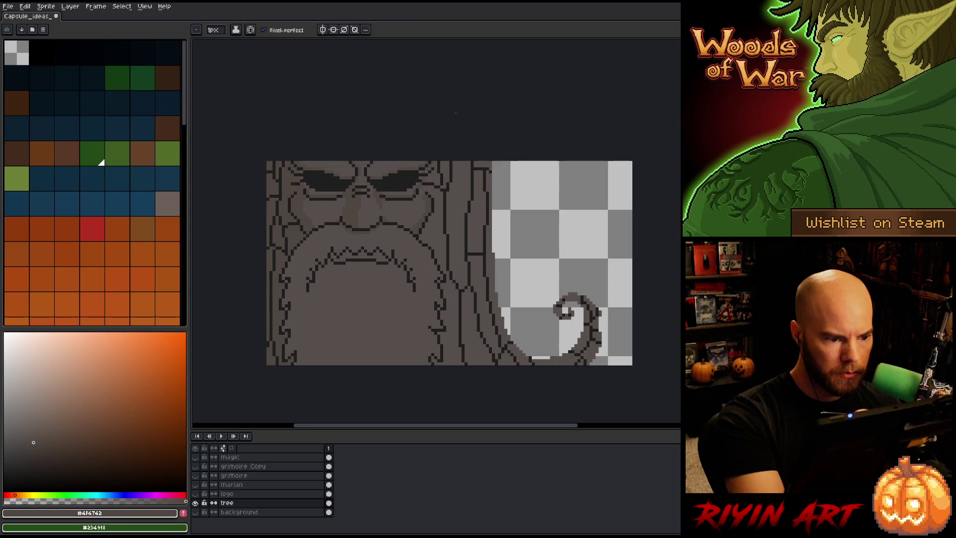
Step: Draw strands on the beard's right side, alternating #564f4b and #4f4742
{"action": "left_click", "coordinate": [417, 210], "text": "alt"}
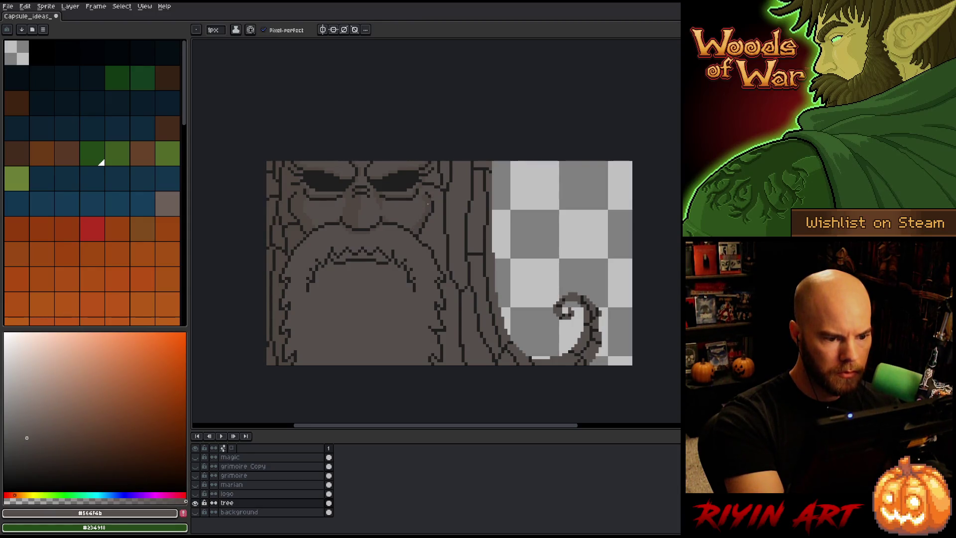
{"action": "left_click", "coordinate": [426, 192], "text": "alt"}
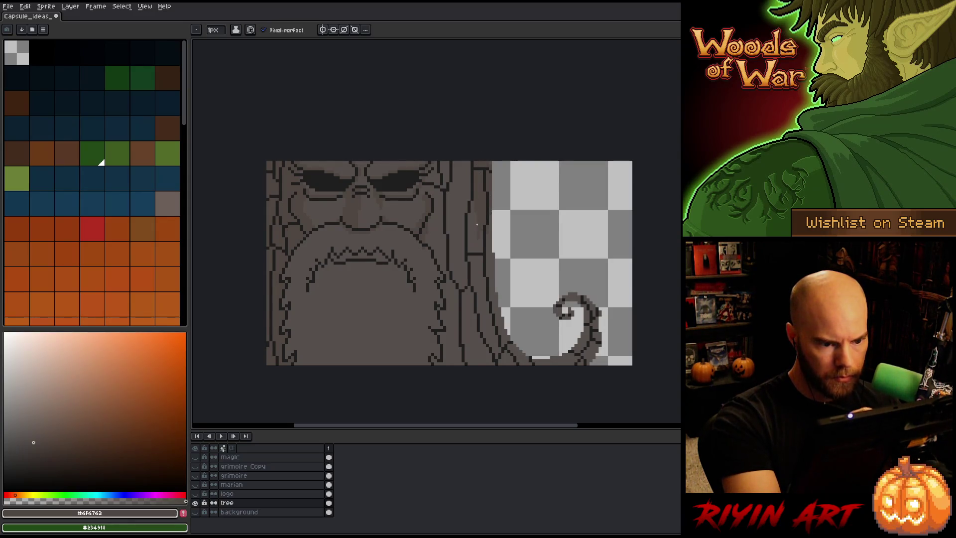
{"action": "left_click", "coordinate": [473, 203], "text": "alt"}
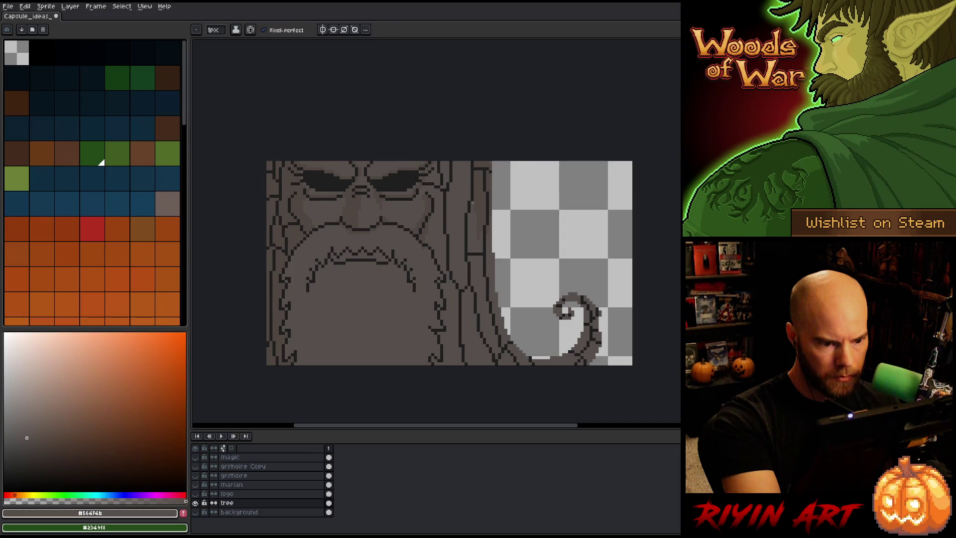
{"action": "left_click", "coordinate": [475, 165], "text": "alt"}
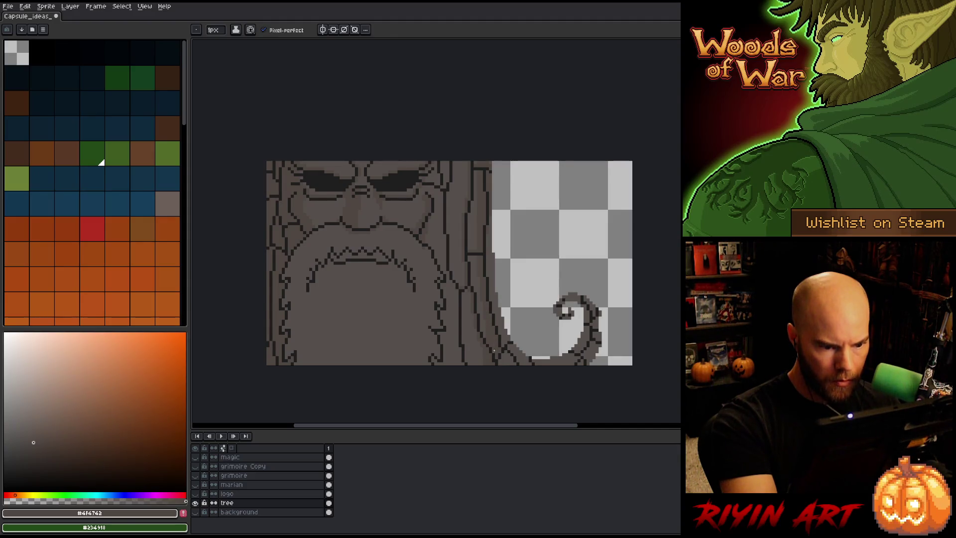
{"action": "key", "text": "g"}
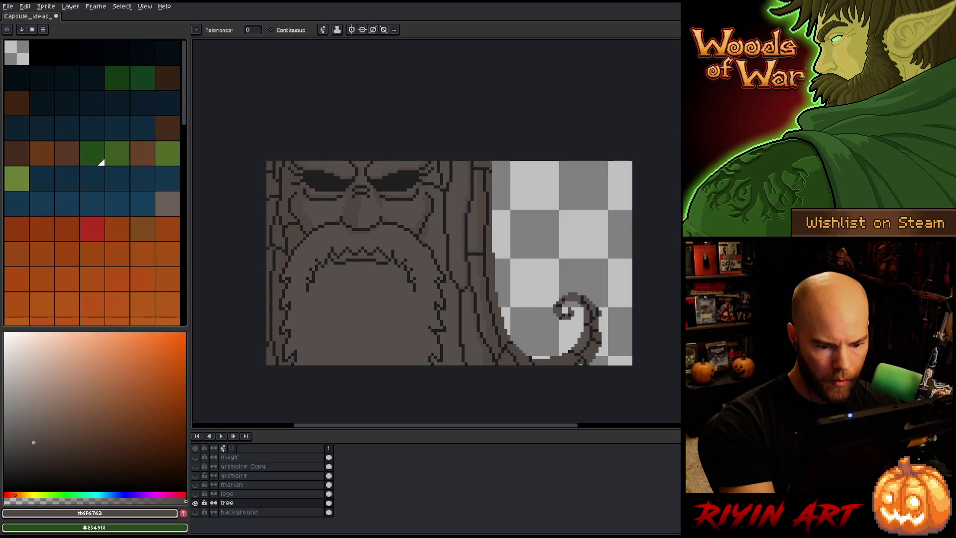
{"action": "key", "text": "b"}
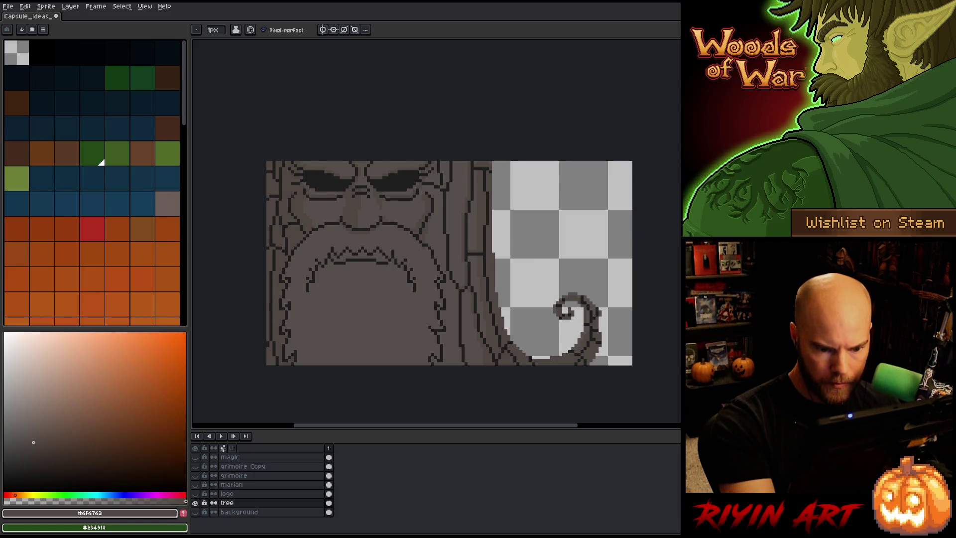
Step: Add more light and dark strands further down the beard's right side
{"action": "left_click", "coordinate": [596, 309], "text": "alt"}
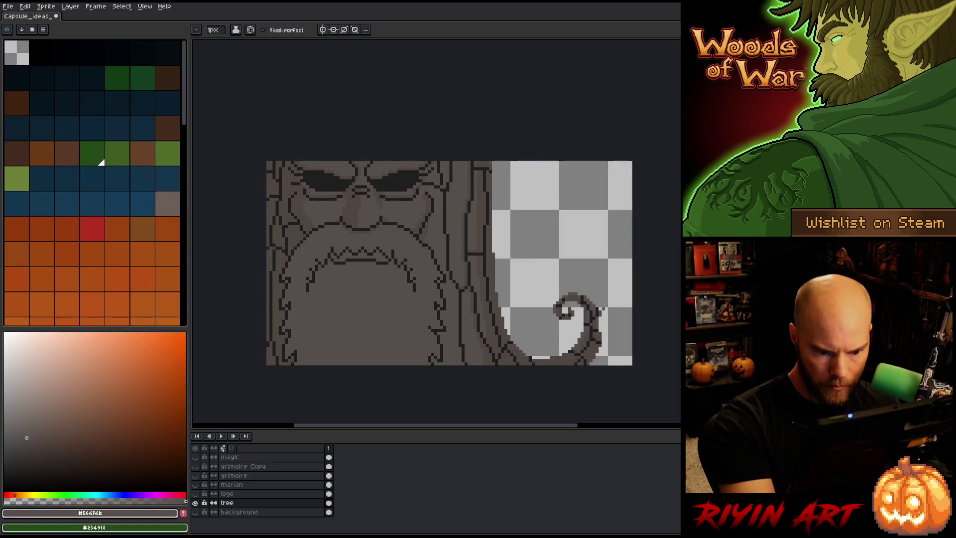
{"action": "left_click", "coordinate": [596, 337], "text": "alt"}
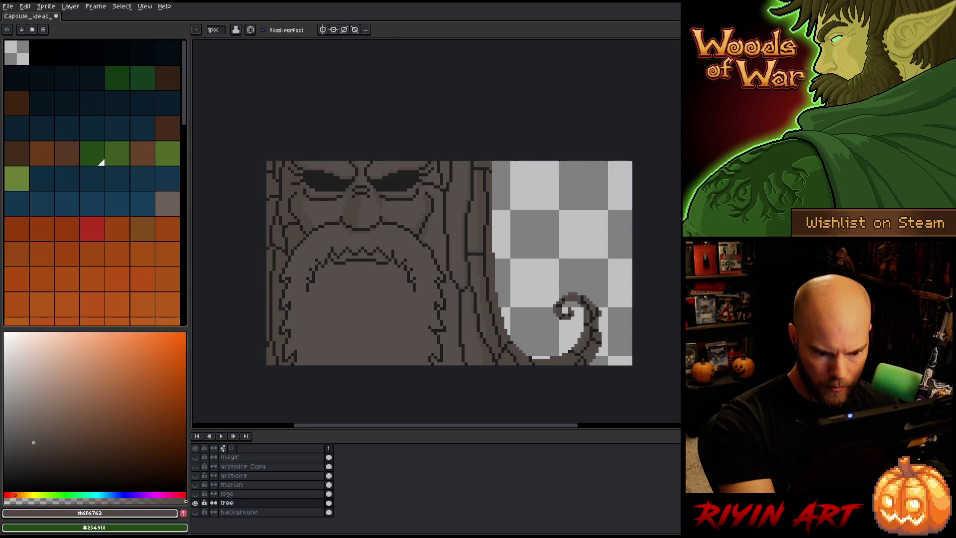
{"action": "key", "text": "alt"}
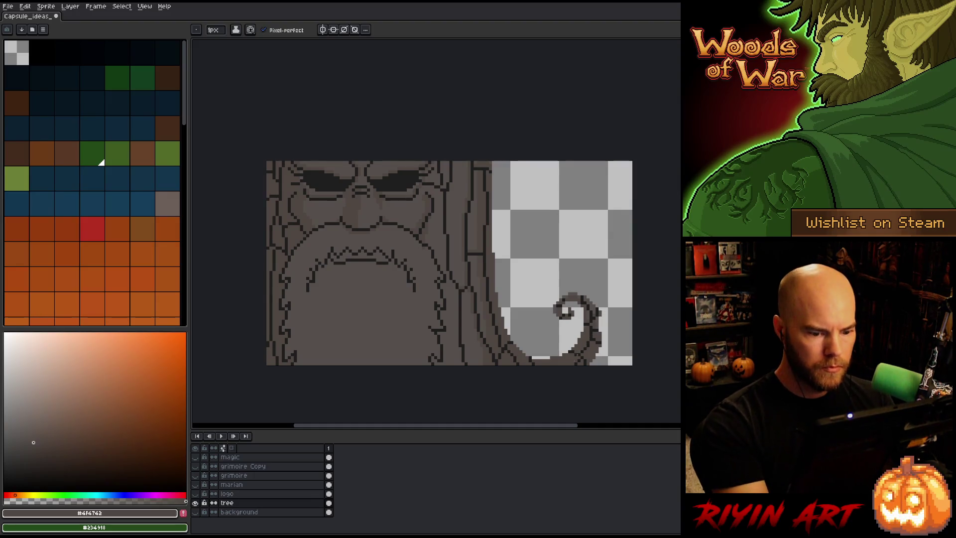
{"action": "key", "text": "alt"}
{"action": "key", "text": "alt"}
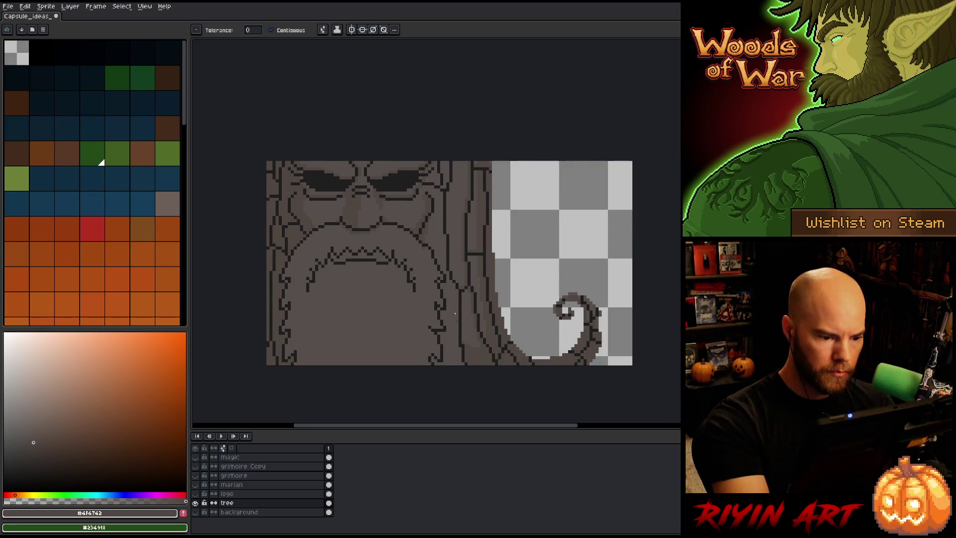
{"action": "key", "text": "b"}
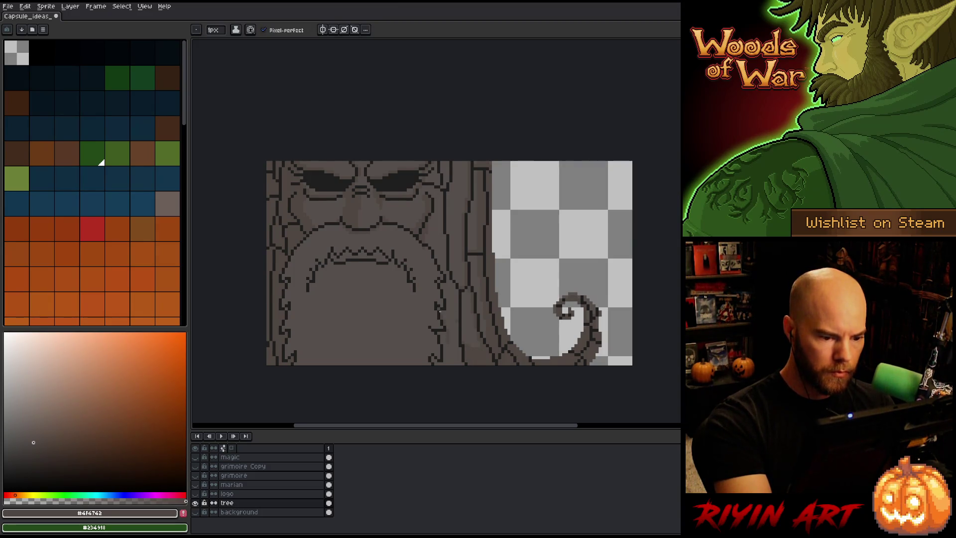
{"action": "key", "text": "alt"}
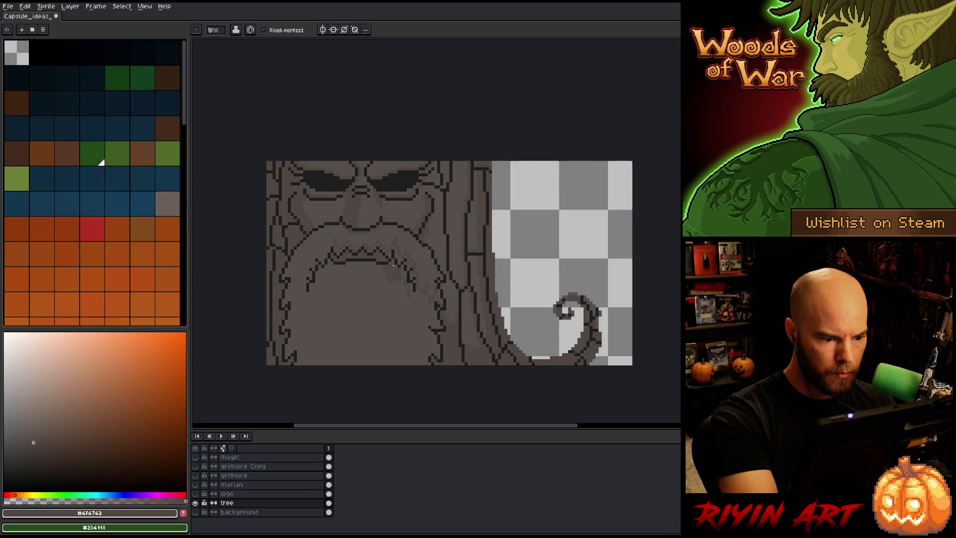
Step: Draw alternating light #564f4b and dark #4f4742 strands across the beard's middle and left
{"action": "left_click", "coordinate": [398, 272], "text": "alt"}
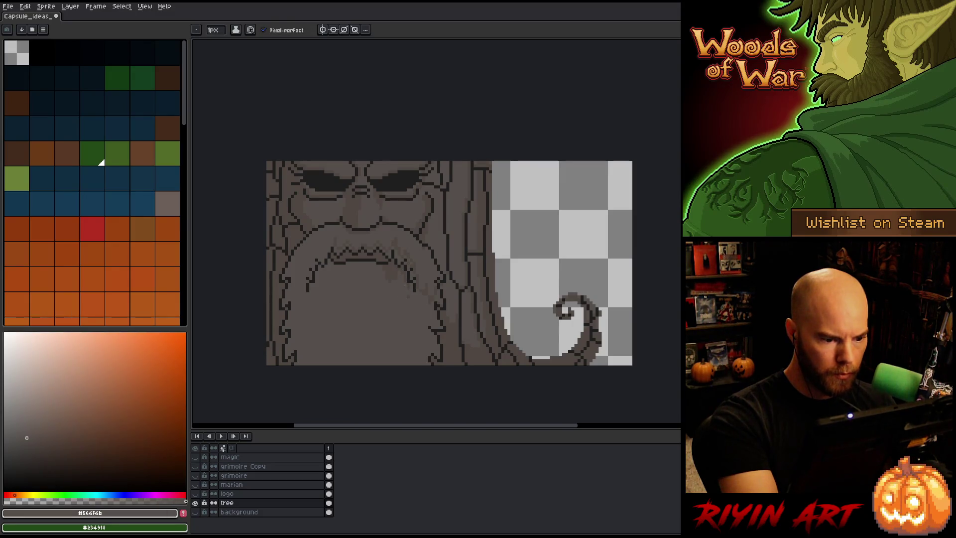
{"action": "left_click", "coordinate": [402, 264], "text": "alt"}
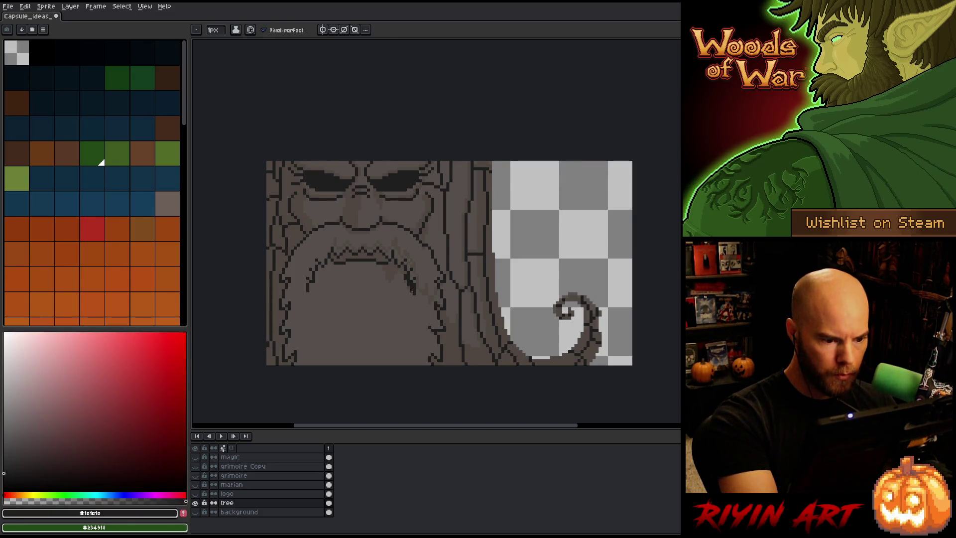
{"action": "left_click", "coordinate": [405, 275], "text": "alt"}
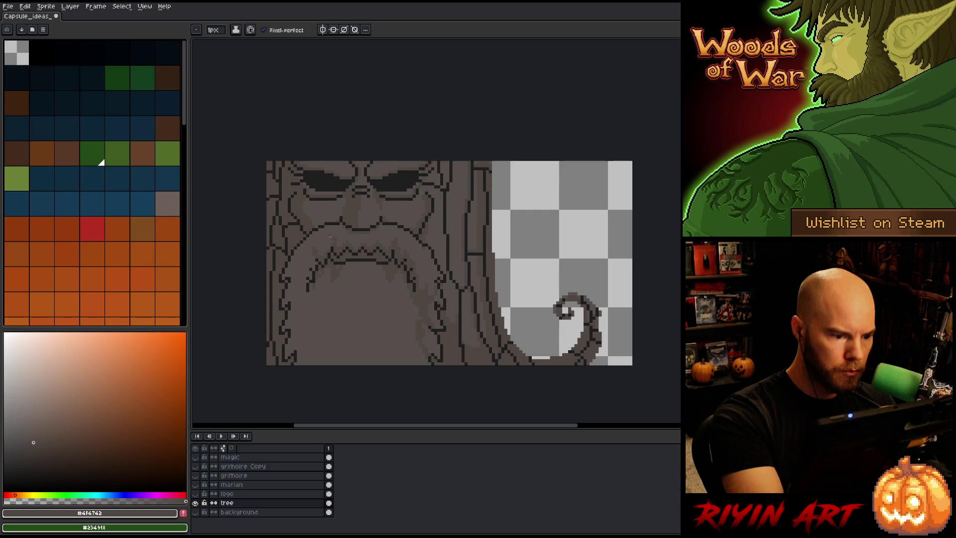
{"action": "left_click", "coordinate": [348, 246], "text": "alt"}
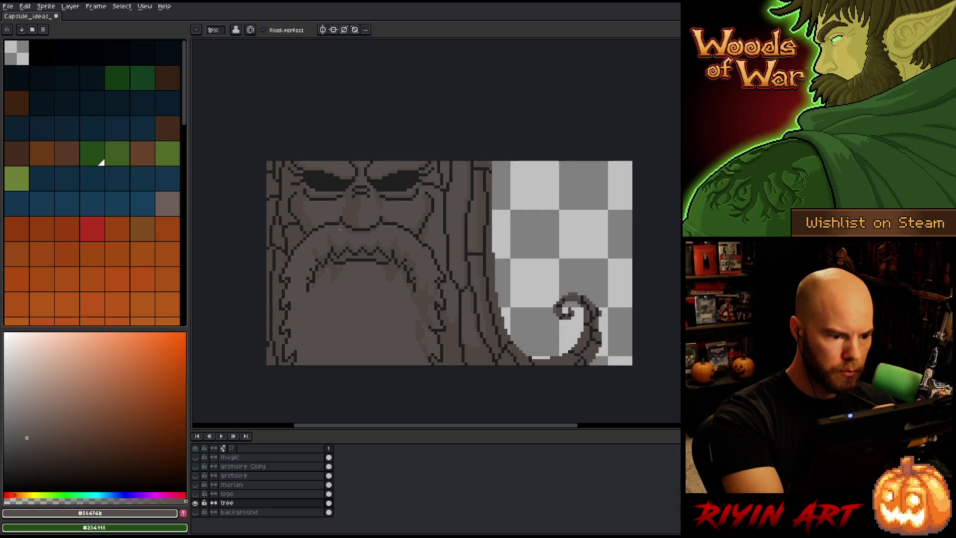
{"action": "left_click", "coordinate": [341, 247], "text": "alt"}
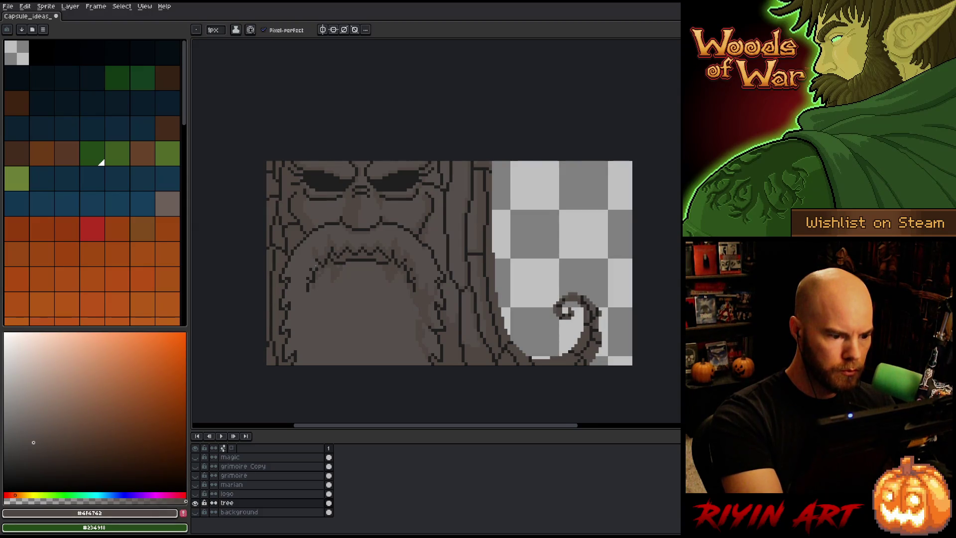
{"action": "left_click", "coordinate": [323, 249], "text": "alt"}
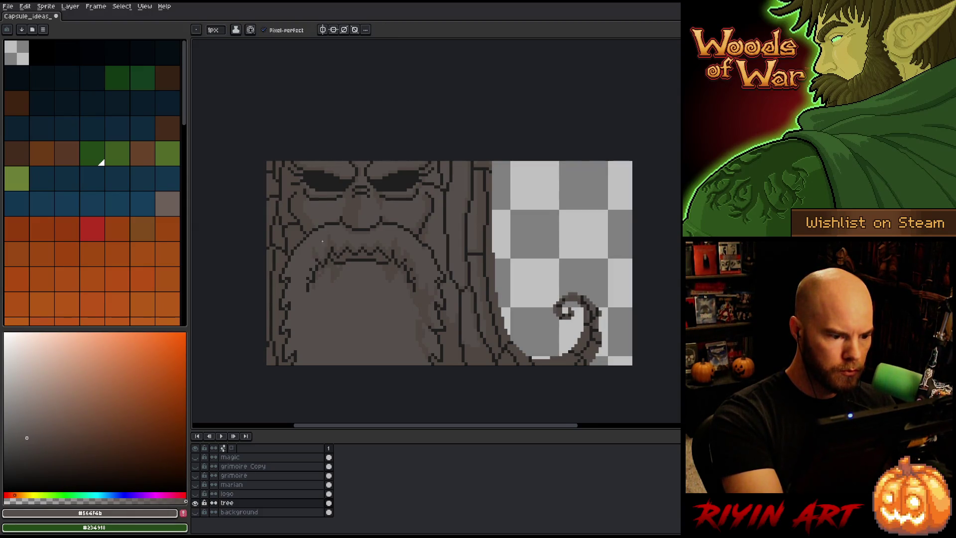
{"action": "left_click", "coordinate": [316, 262], "text": "alt"}
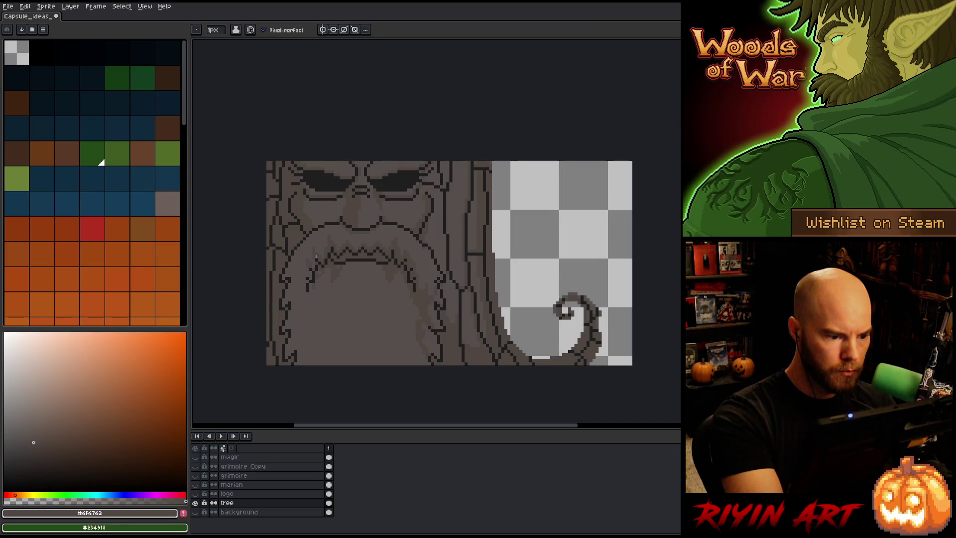
{"action": "left_click", "coordinate": [316, 252], "text": "alt"}
{"action": "left_click", "coordinate": [306, 273], "text": "alt"}
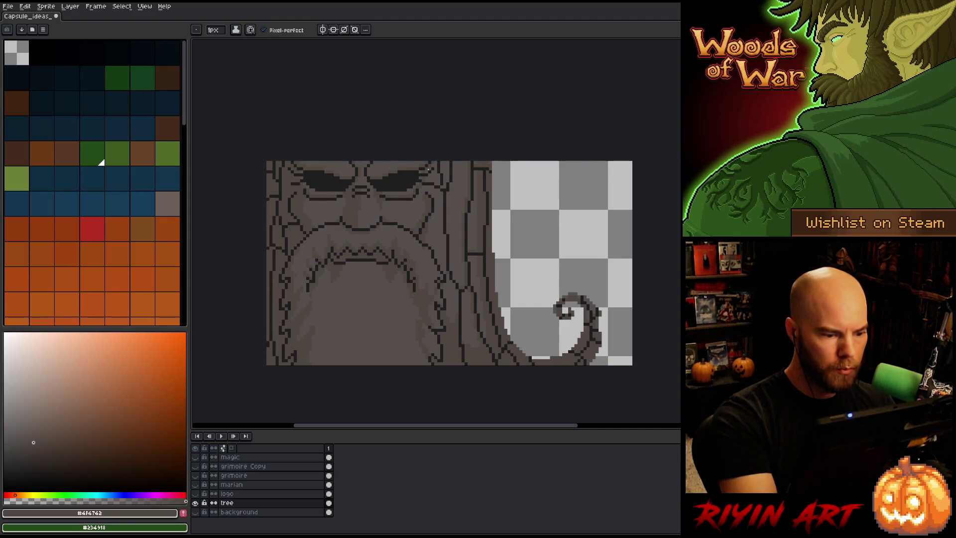
Step: Add the final light and dark strands along the beard's lower edge
{"action": "key", "text": "alt"}
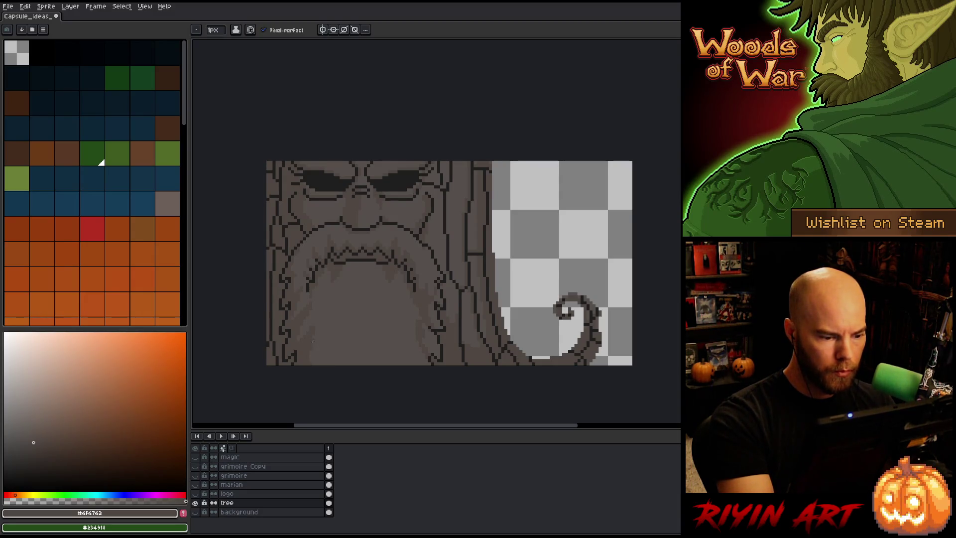
{"action": "left_click", "coordinate": [314, 325], "text": "alt"}
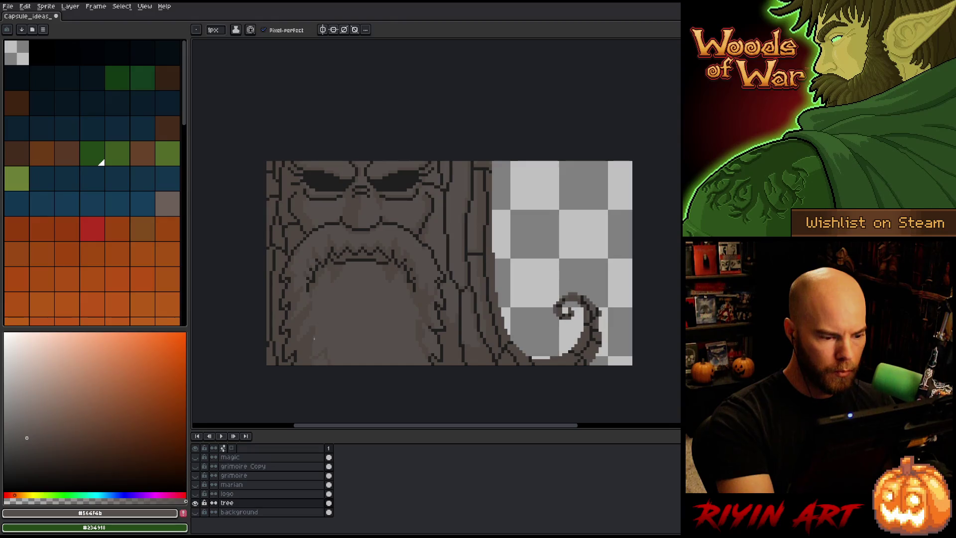
{"action": "left_click", "coordinate": [317, 330], "text": "alt"}
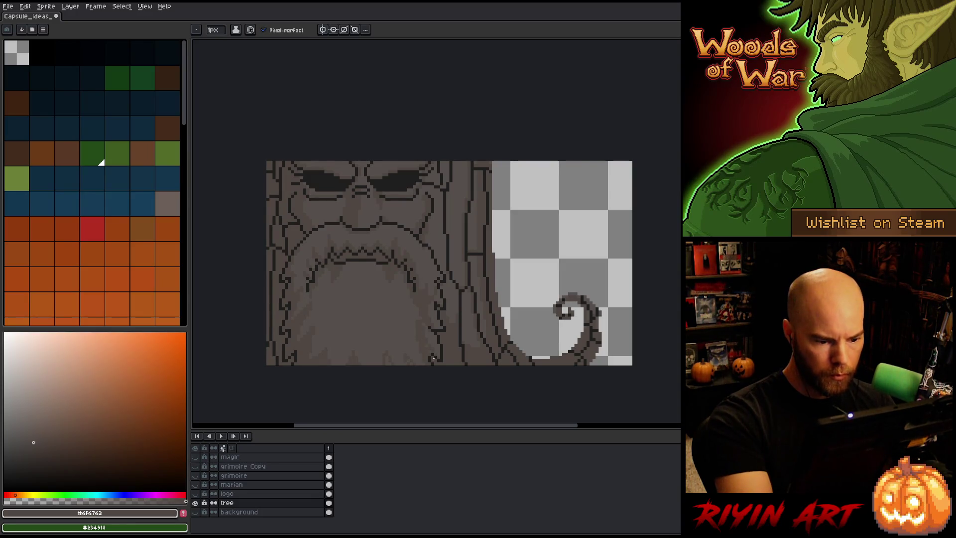
{"action": "key", "text": "g"}
{"action": "key", "text": "b"}
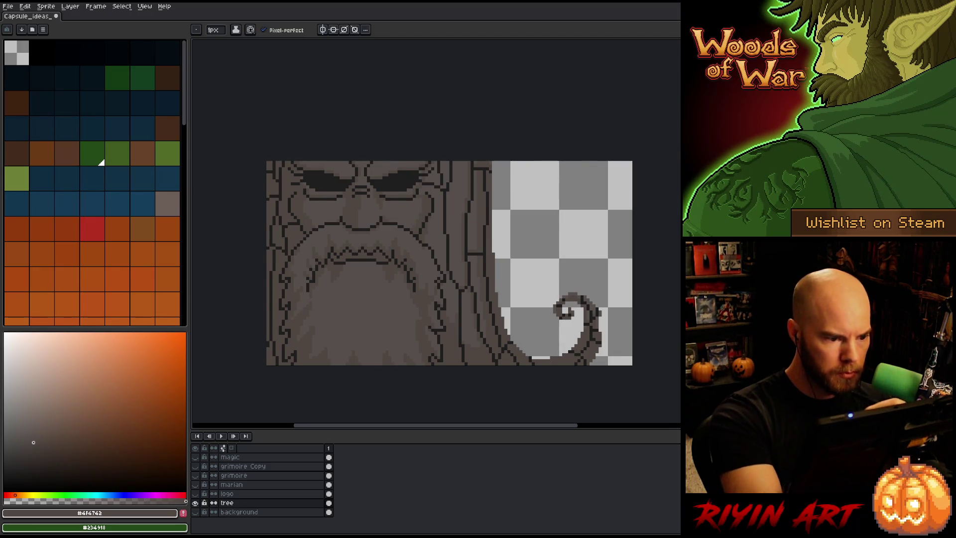
Step: Touch up the tree tones, then make all layers visible again
{"action": "left_click", "coordinate": [310, 219], "text": "alt"}
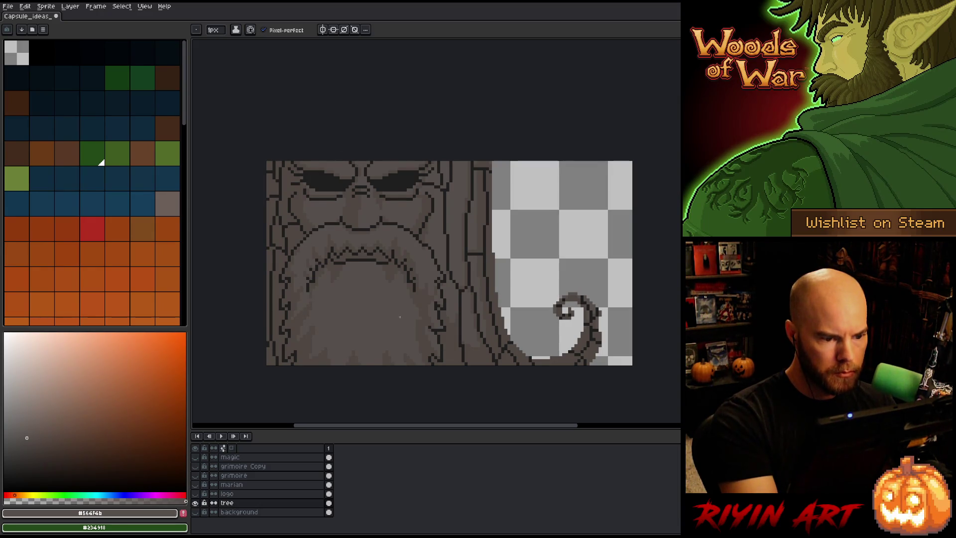
{"action": "key", "text": "alt"}
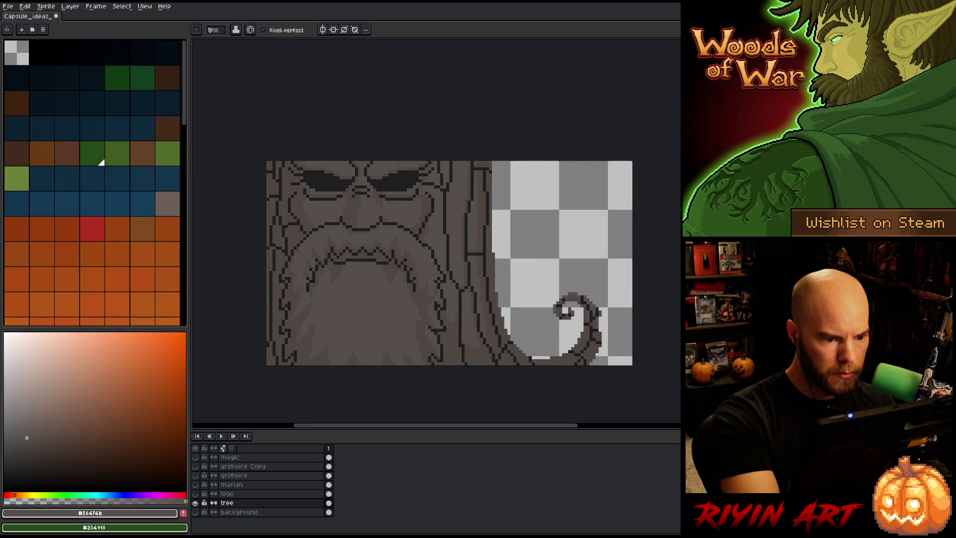
{"action": "left_click", "coordinate": [426, 196], "text": "alt"}
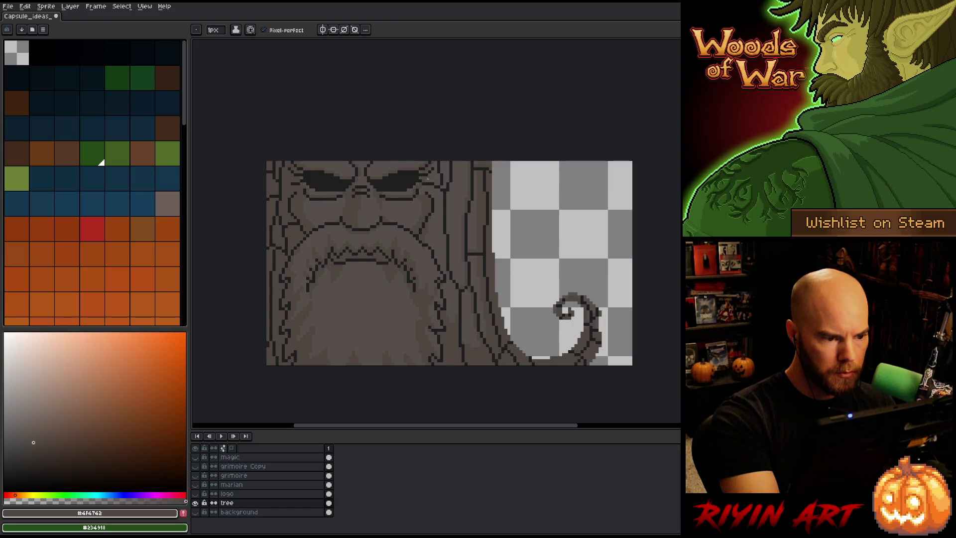
{"action": "key", "text": "alt"}
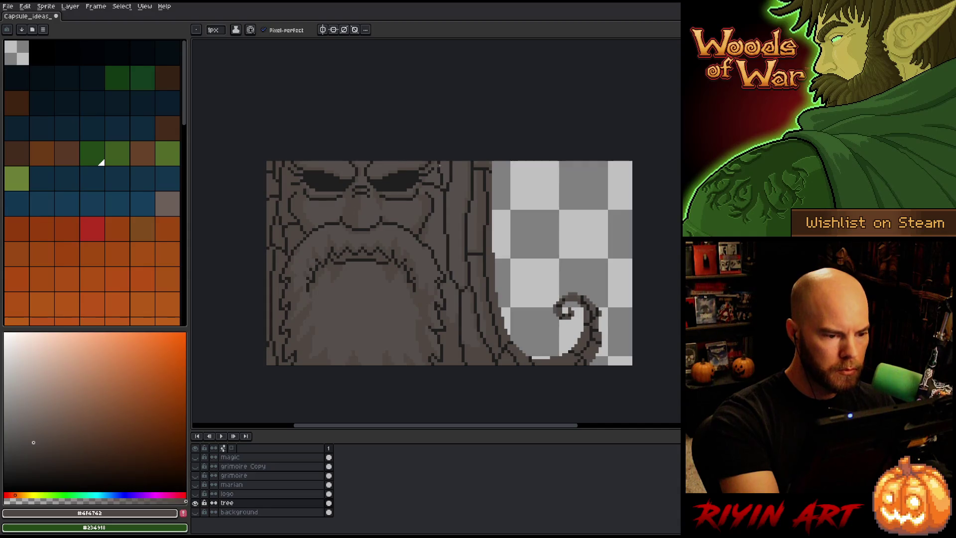
{"action": "left_click", "coordinate": [195, 503], "text": "alt"}
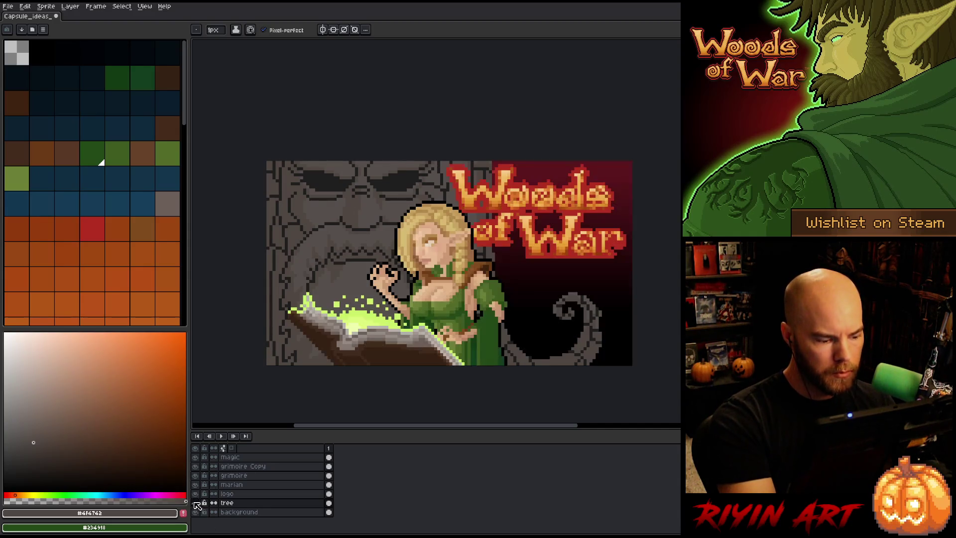
Step: Save the sprite, touch up a tree pixel, and pick the lighter #564f4b tone
{"action": "key", "text": "ctrl+s"}
{"action": "key", "text": "b"}
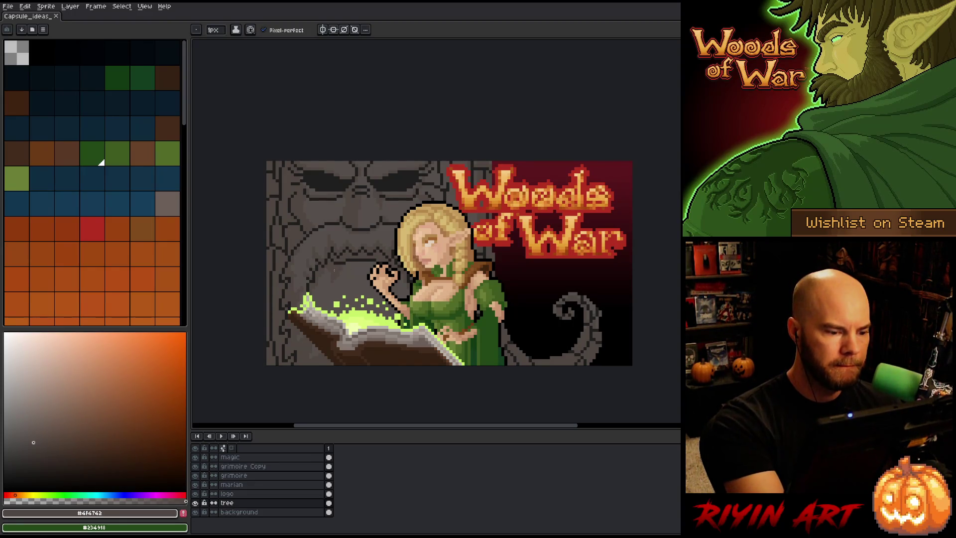
{"action": "left_click", "coordinate": [329, 233]}
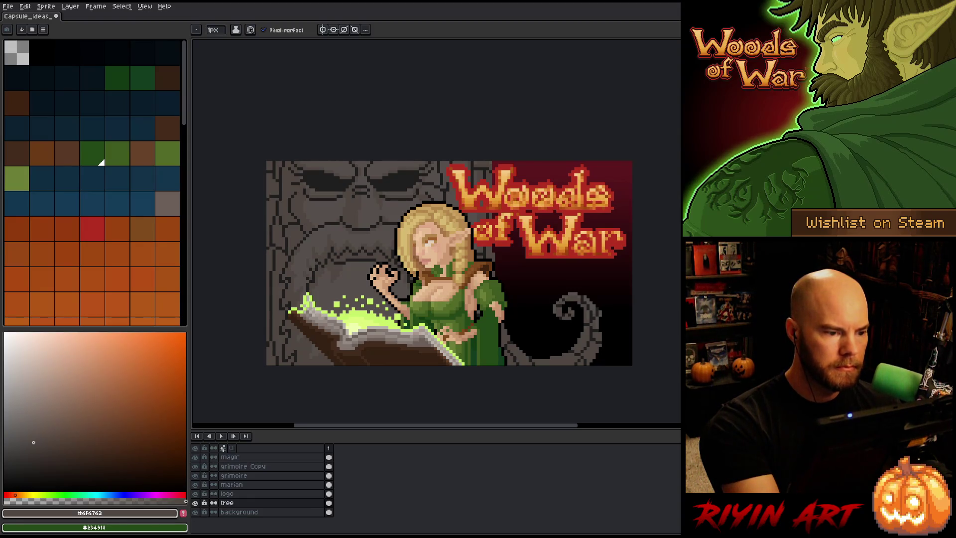
{"action": "left_click", "coordinate": [304, 171], "text": "alt"}
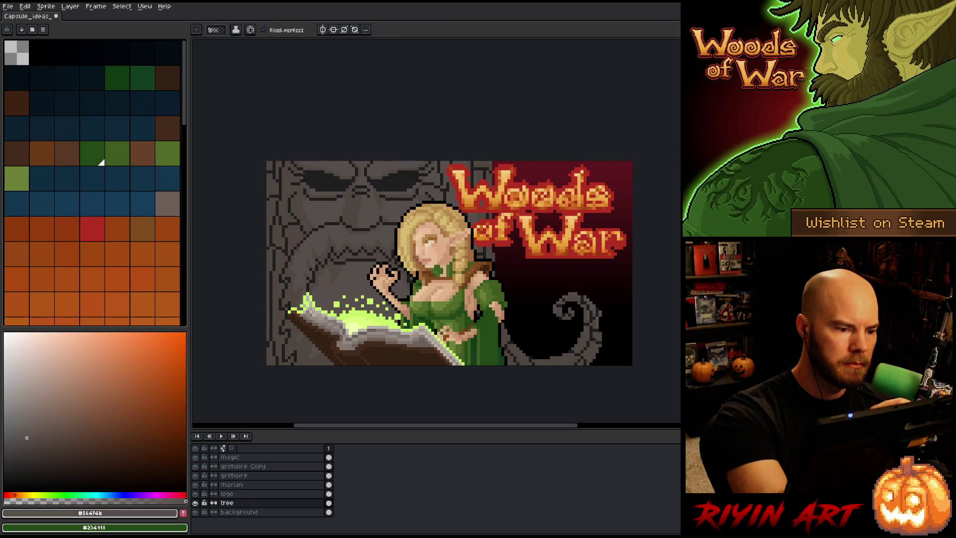
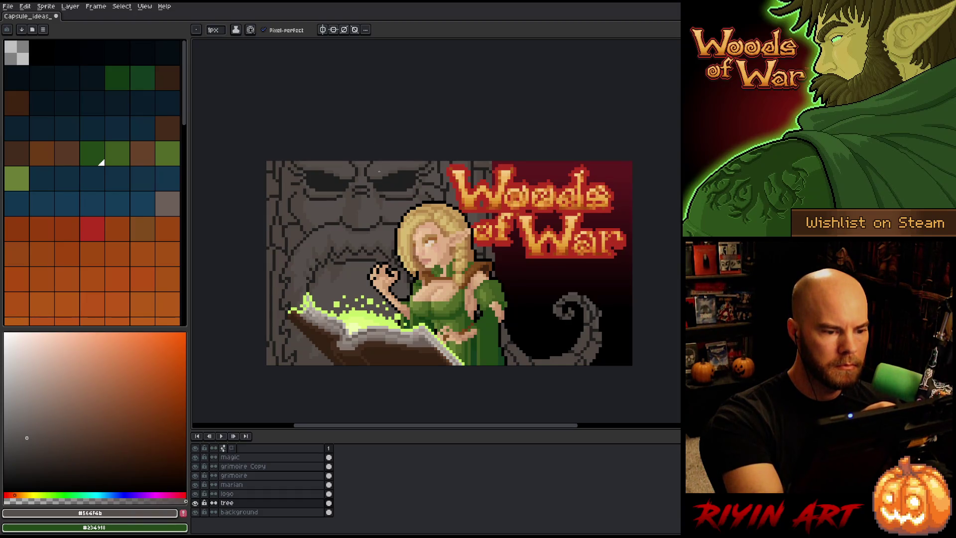
Step: Sample the tree face's darker grey, dark outline and mid grey colours
{"action": "left_click", "coordinate": [360, 178], "text": "alt"}
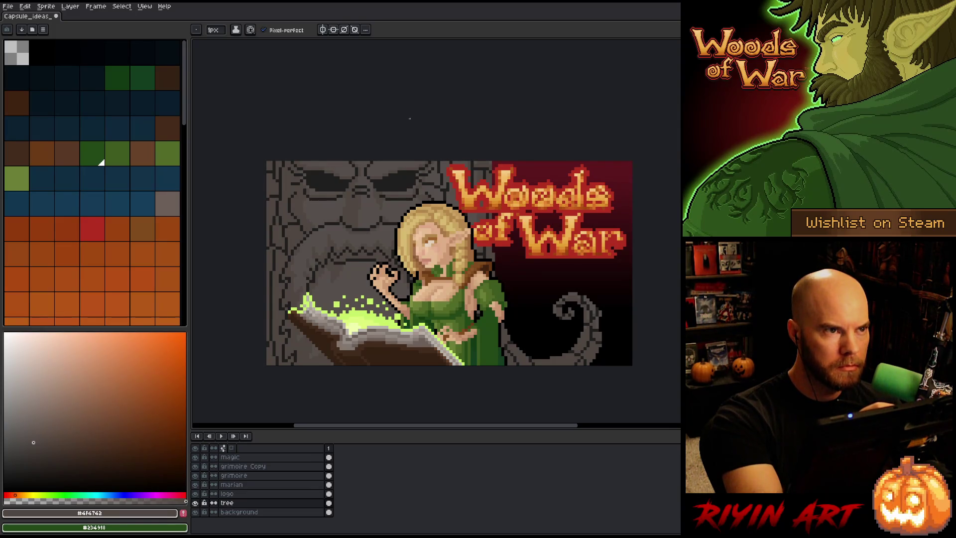
{"action": "left_click", "coordinate": [408, 148], "text": "alt"}
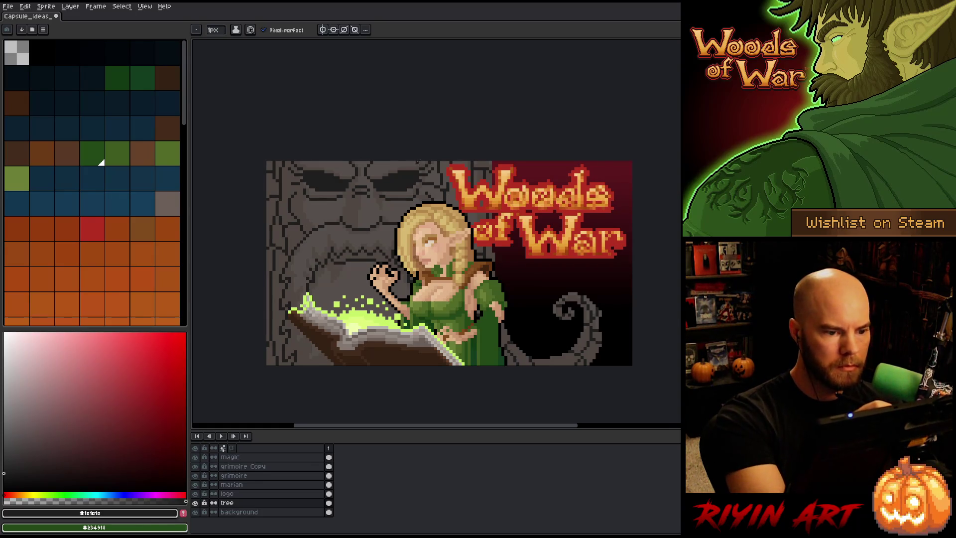
{"action": "key", "text": "alt"}
{"action": "left_click", "coordinate": [420, 171], "text": "alt"}
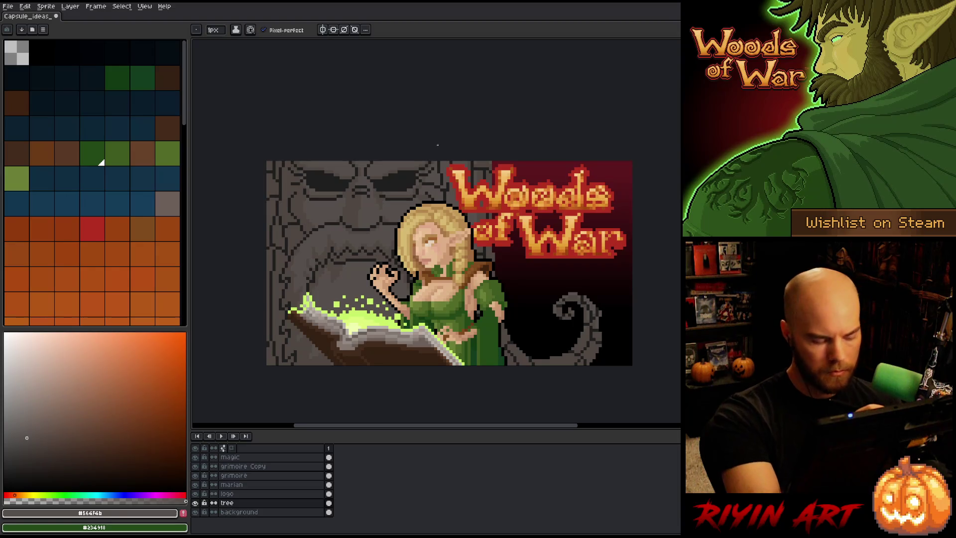
Step: With only the tree layer shown, lasso a crack strip down the face and shift it one pixel left
{"action": "key", "text": "m"}
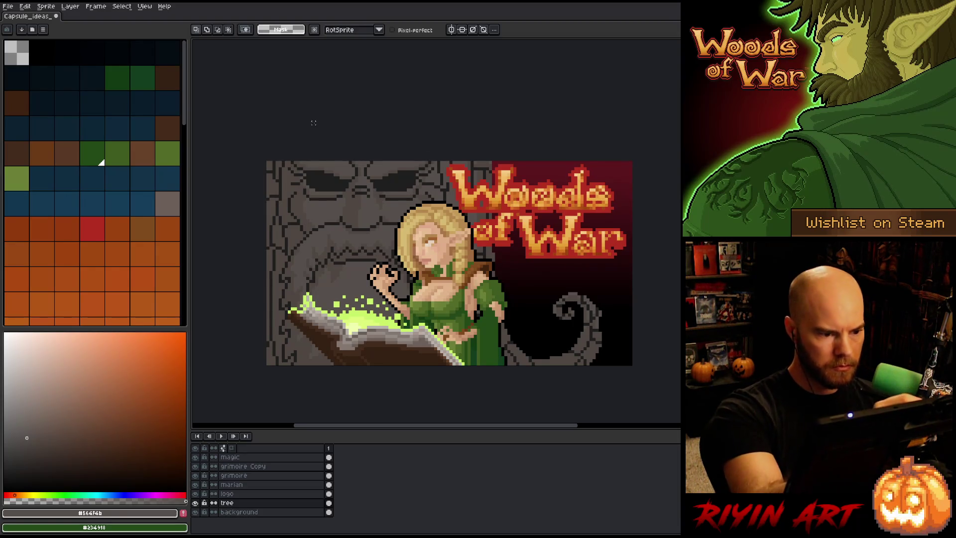
{"action": "mouse_move", "coordinate": [323, 159]}
{"action": "left_mouse_down"}
{"action": "mouse_move", "coordinate": [323, 205]}
{"action": "mouse_move", "coordinate": [335, 223]}
{"action": "mouse_move", "coordinate": [298, 283]}
{"action": "mouse_move", "coordinate": [349, 366]}
{"action": "mouse_move", "coordinate": [234, 406]}
{"action": "left_mouse_up"}
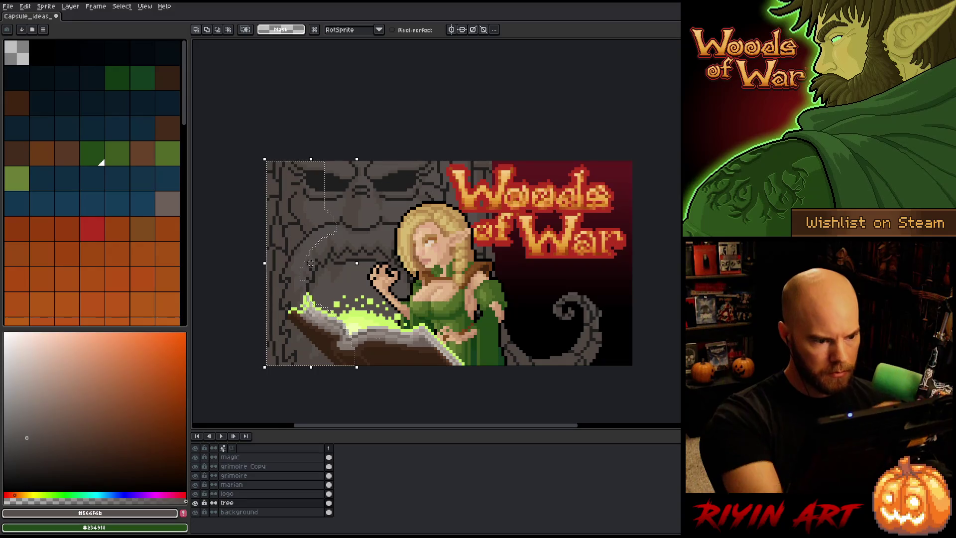
{"action": "left_click", "coordinate": [196, 503], "text": "alt"}
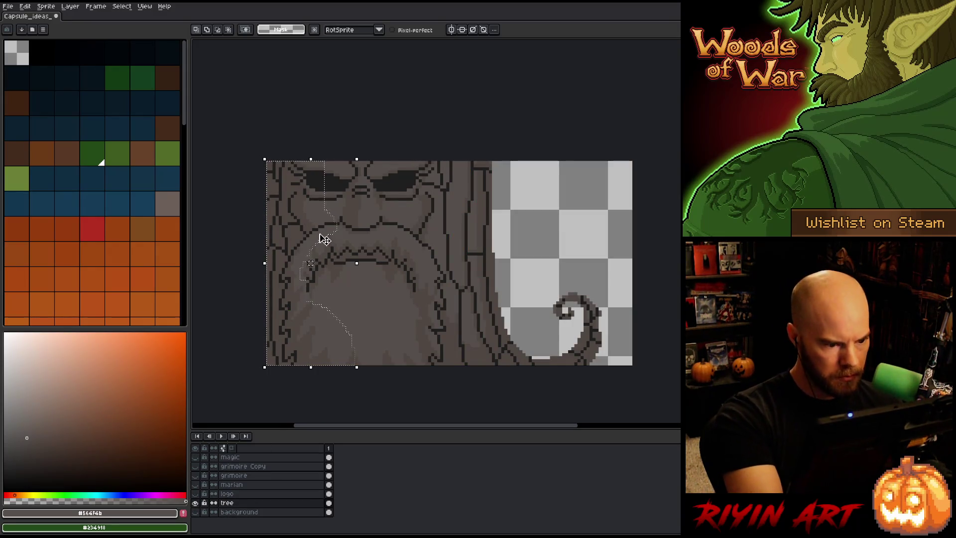
{"action": "key", "text": "Left"}
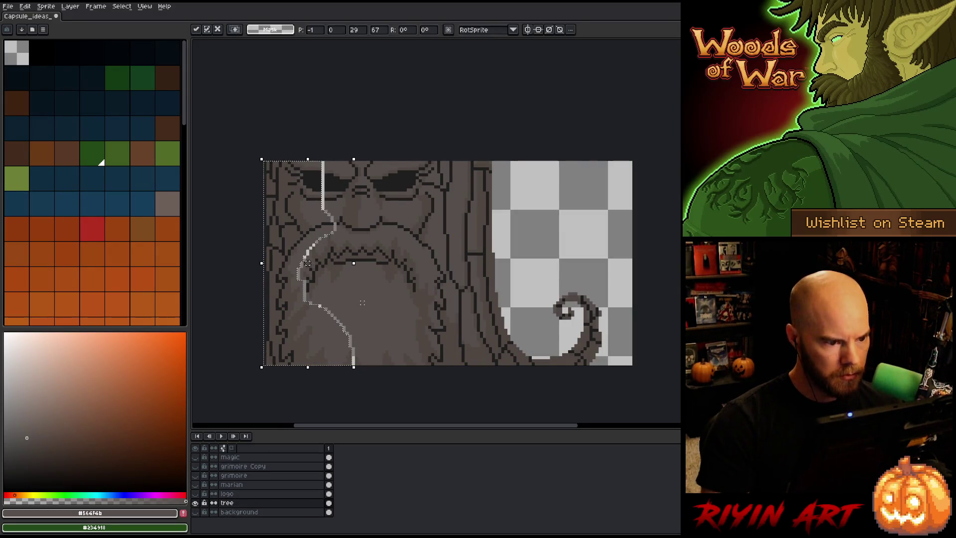
{"action": "key", "text": "Return"}
Step: Lasso a second crack strip along the face's right side, then deselect
{"action": "mouse_move", "coordinate": [402, 161]}
{"action": "left_mouse_down"}
{"action": "mouse_move", "coordinate": [391, 227]}
{"action": "mouse_move", "coordinate": [427, 282]}
{"action": "mouse_move", "coordinate": [410, 317]}
{"action": "mouse_move", "coordinate": [377, 342]}
{"action": "left_mouse_up"}
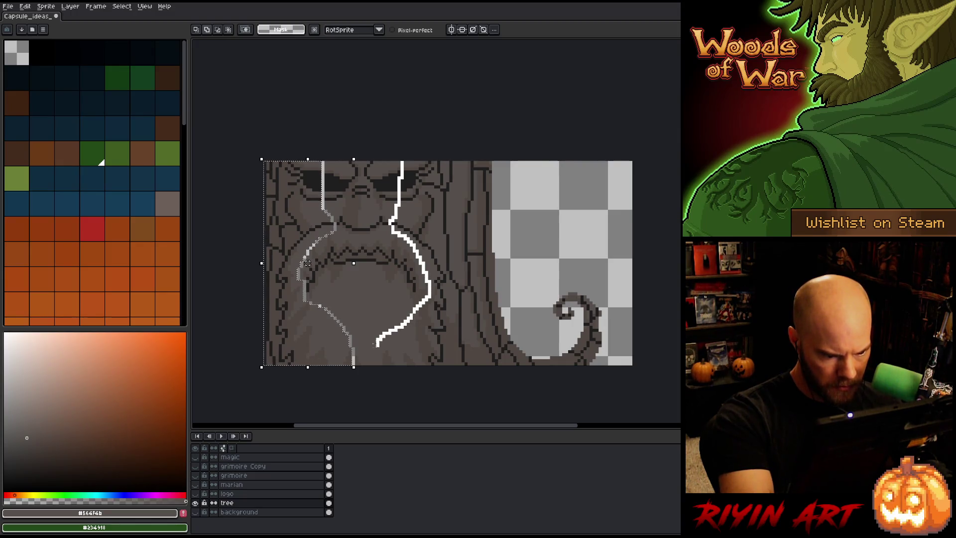
{"action": "mouse_move", "coordinate": [603, 400]}
{"action": "left_mouse_down"}
{"action": "mouse_move", "coordinate": [640, 154]}
{"action": "mouse_move", "coordinate": [417, 132]}
{"action": "left_mouse_up"}
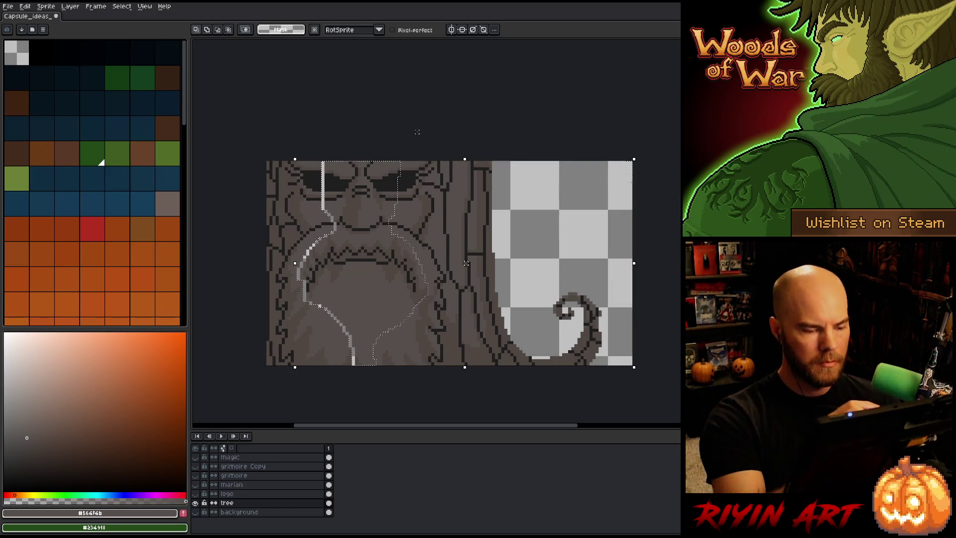
{"action": "mouse_move", "coordinate": [357, 365]}
{"action": "left_mouse_down"}
{"action": "mouse_move", "coordinate": [351, 160]}
{"action": "mouse_move", "coordinate": [378, 385]}
{"action": "left_mouse_up"}
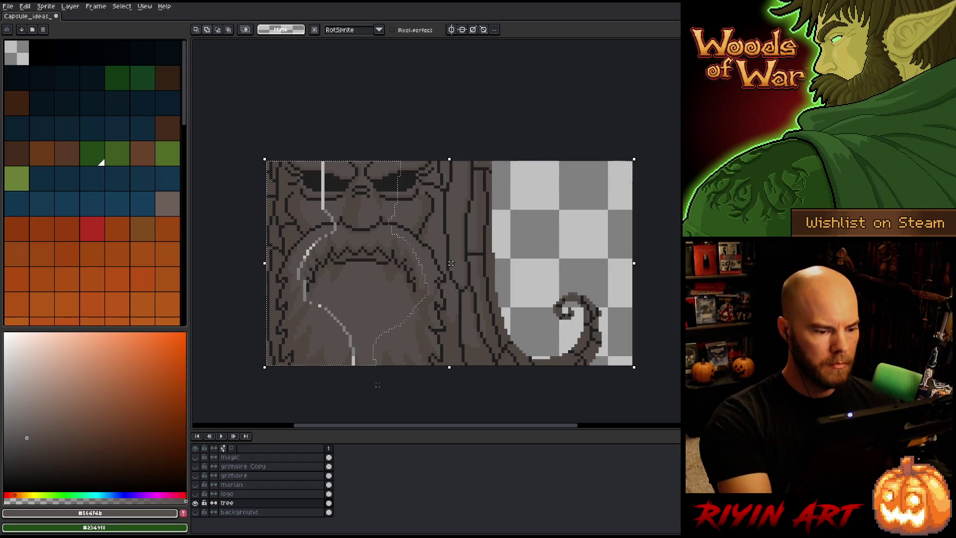
{"action": "key", "text": "ctrl+t"}
{"action": "key", "text": "ctrl+d"}
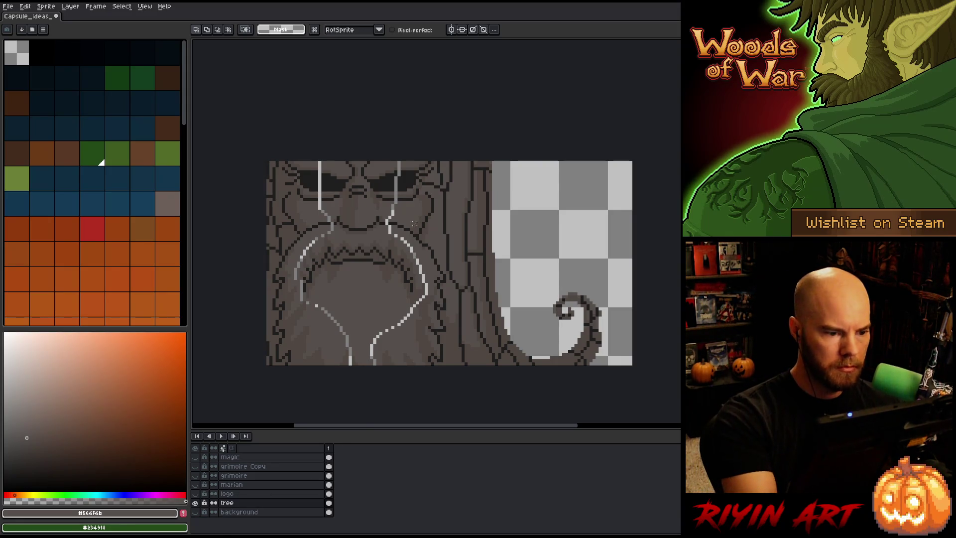
Step: Paint grey over the lower ends of the light crack lines beside the beard
{"action": "key", "text": "i"}
{"action": "key", "text": "b"}
{"action": "left_click", "coordinate": [354, 357], "text": "alt"}
{"action": "mouse_move", "coordinate": [350, 353]}
{"action": "left_mouse_down"}
{"action": "mouse_move", "coordinate": [350, 365]}
{"action": "mouse_move", "coordinate": [346, 337]}
{"action": "mouse_move", "coordinate": [317, 304]}
{"action": "left_mouse_up"}
{"action": "left_click", "coordinate": [374, 357], "text": "alt"}
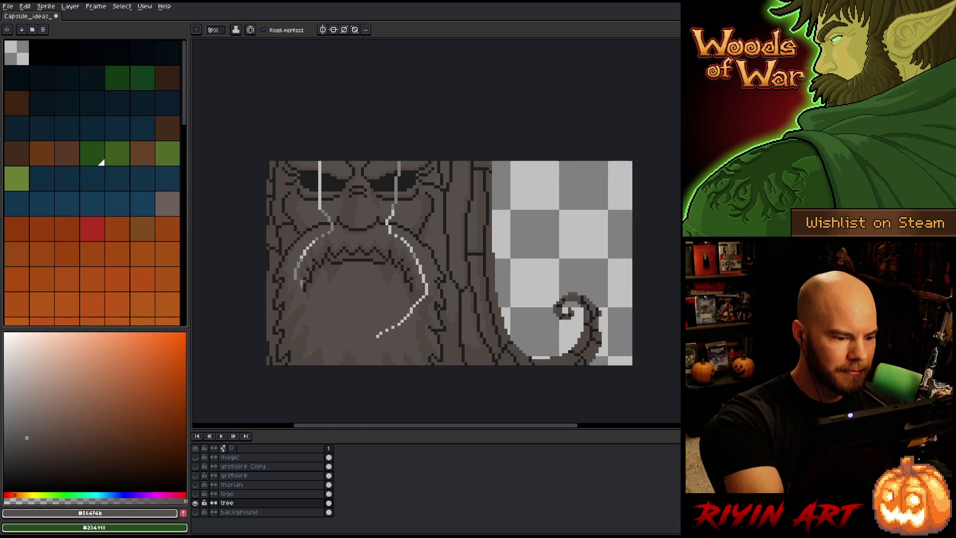
{"action": "left_click_drag", "start_coordinate": [295, 279], "coordinate": [304, 248]}
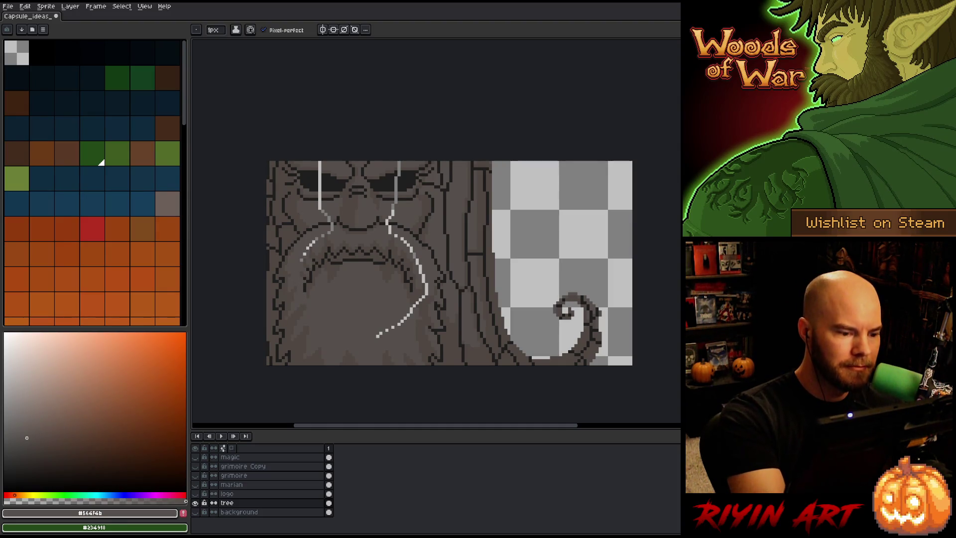
Step: Darken the crack tips beside the nose and below the eye with grey
{"action": "left_click", "coordinate": [330, 232]}
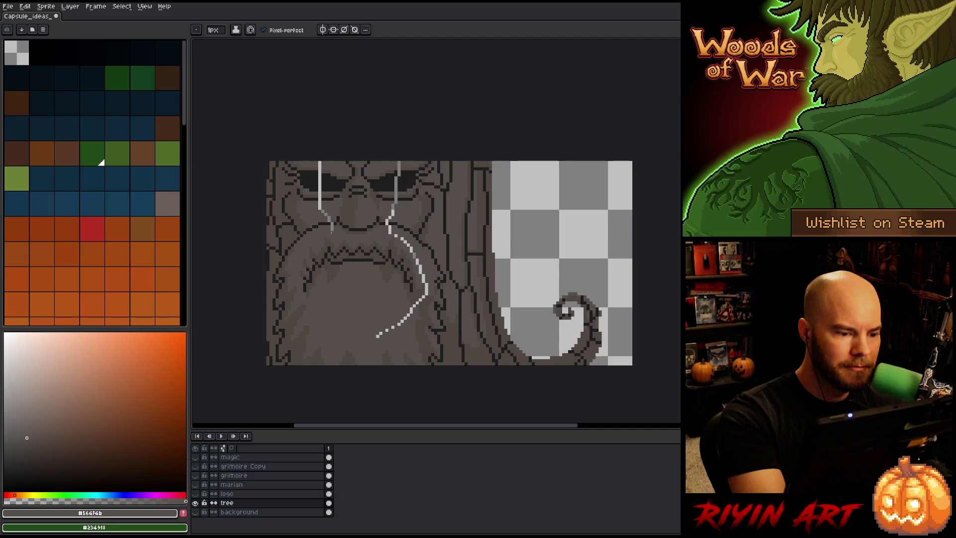
{"action": "left_click", "coordinate": [332, 227]}
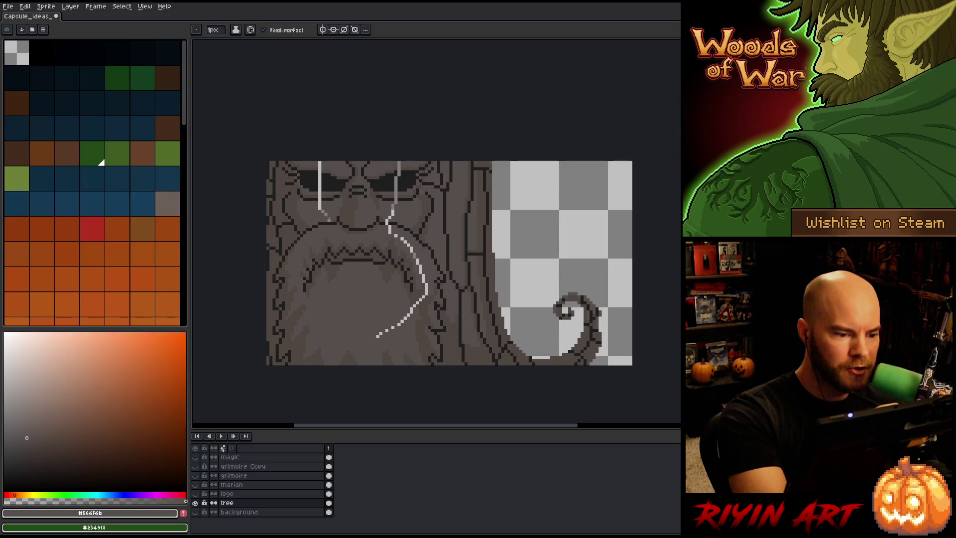
{"action": "left_click", "coordinate": [321, 214], "text": "alt"}
{"action": "left_click", "coordinate": [320, 199]}
{"action": "left_click", "coordinate": [319, 194]}
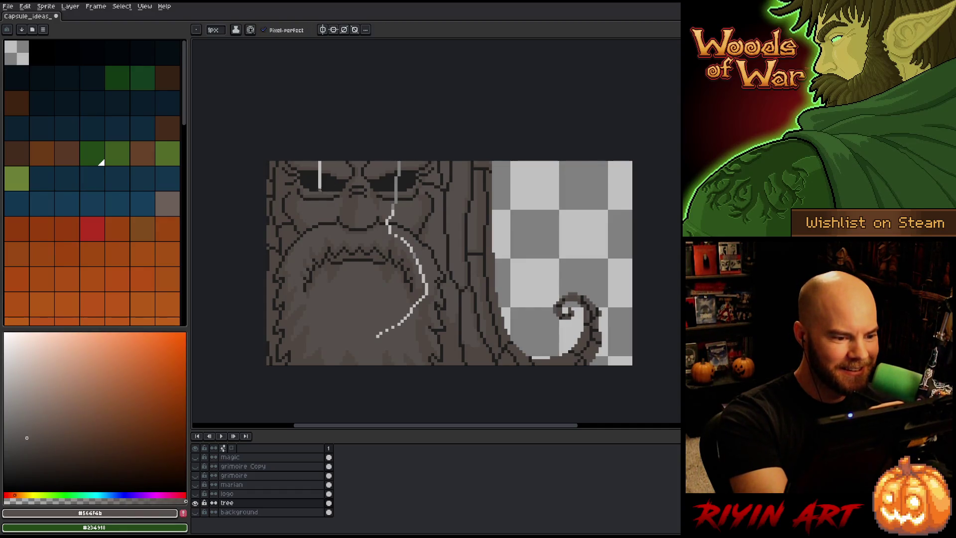
{"action": "left_click", "coordinate": [319, 191], "text": "alt"}
Step: Paint out the right-hand highlight stroke in mid stone grey, then show all layers again
{"action": "left_click", "coordinate": [321, 192], "text": "alt"}
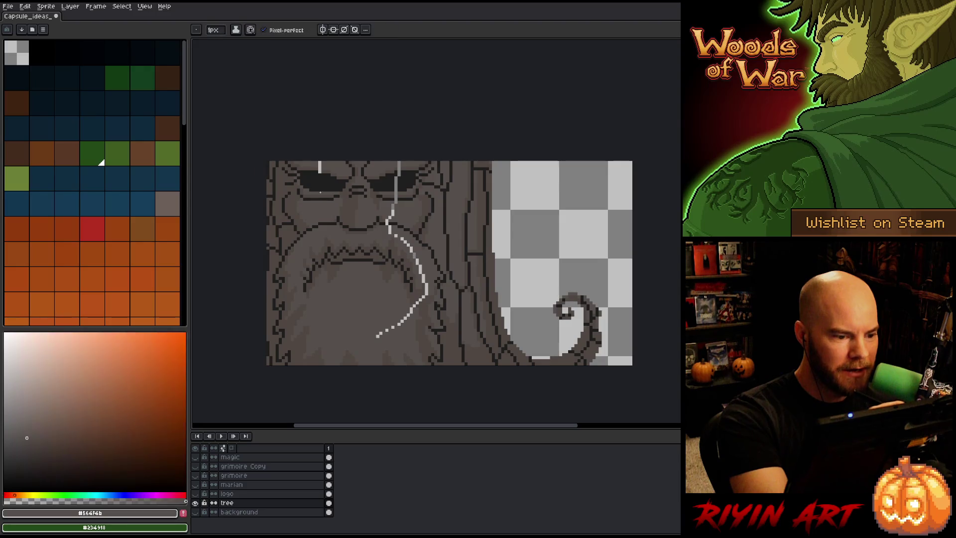
{"action": "left_click", "coordinate": [323, 174], "text": "alt"}
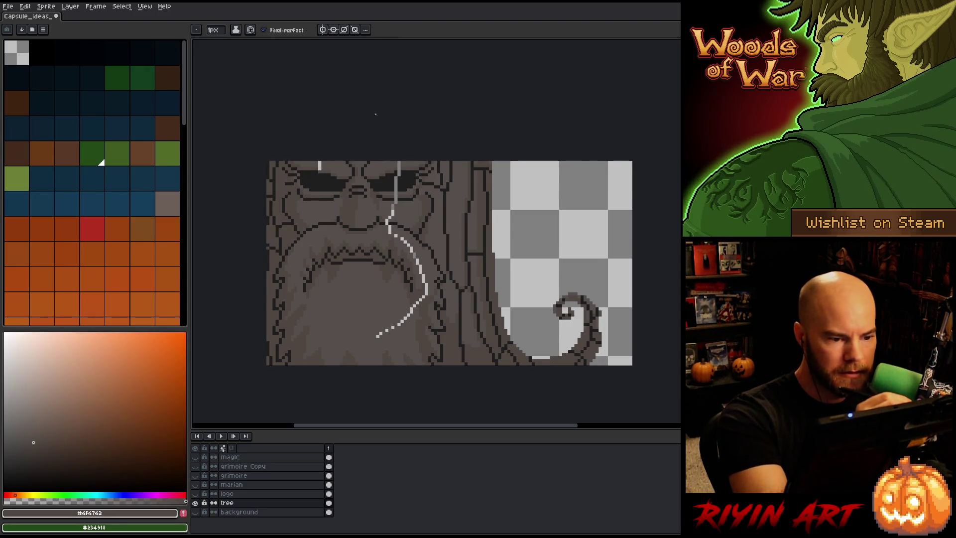
{"action": "left_click", "coordinate": [400, 170], "text": "alt"}
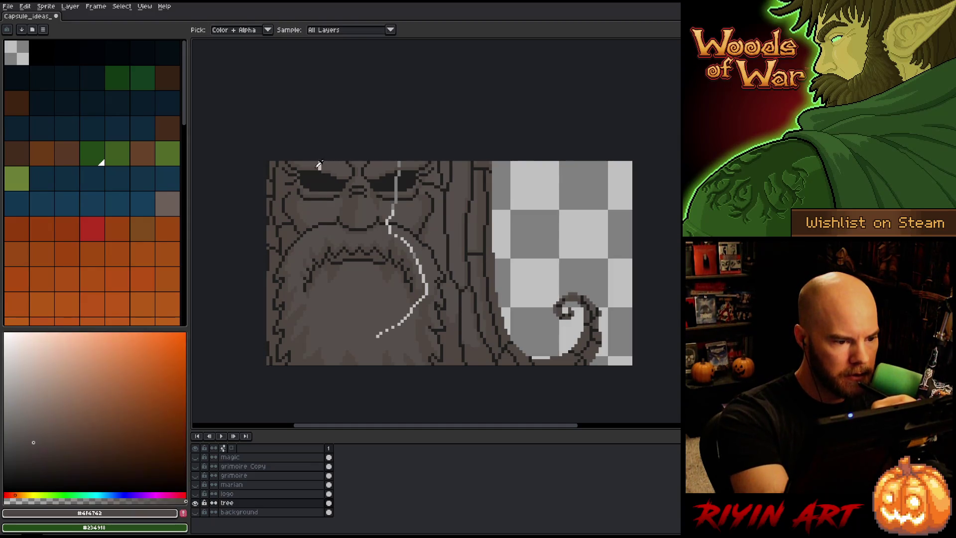
{"action": "left_click", "coordinate": [400, 172], "text": "alt"}
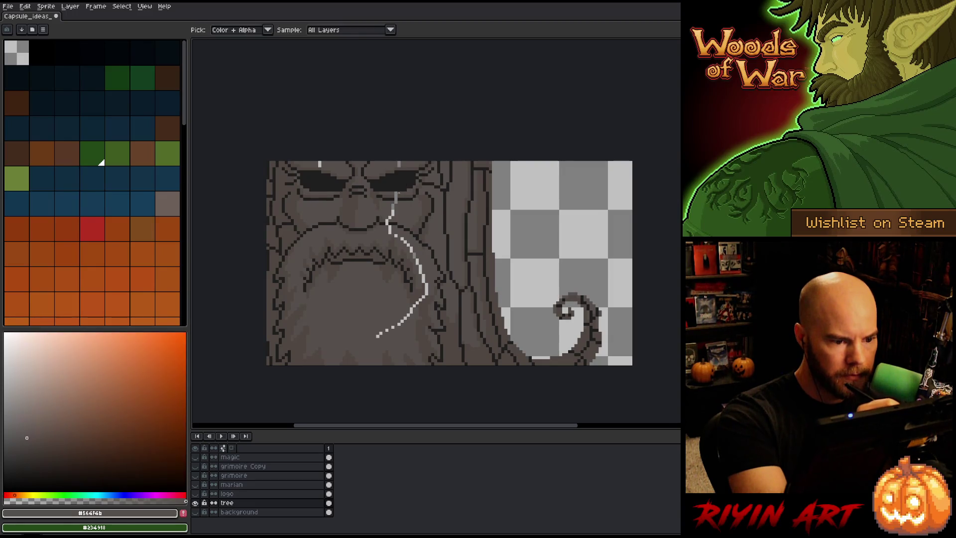
{"action": "left_click", "coordinate": [396, 198], "text": "alt"}
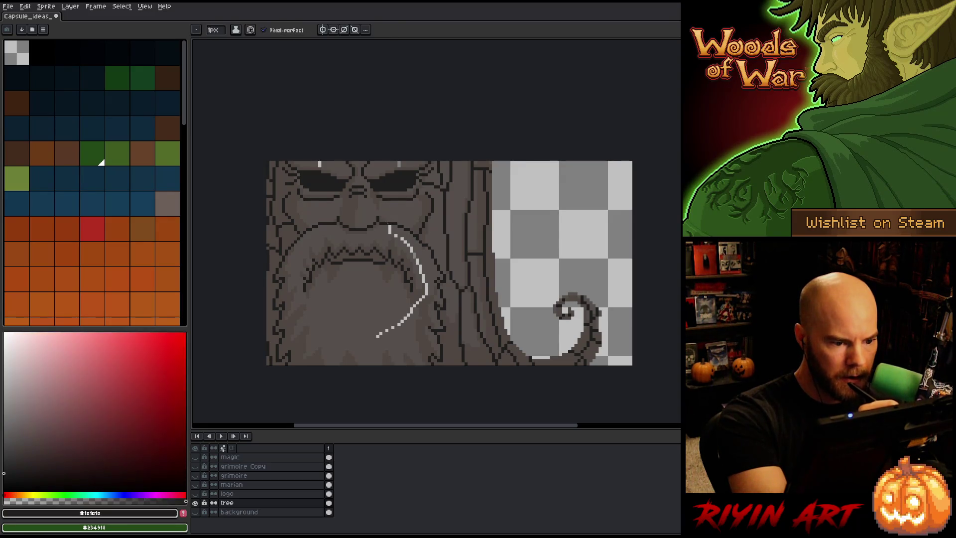
{"action": "left_click_drag", "start_coordinate": [391, 230], "coordinate": [401, 236]}
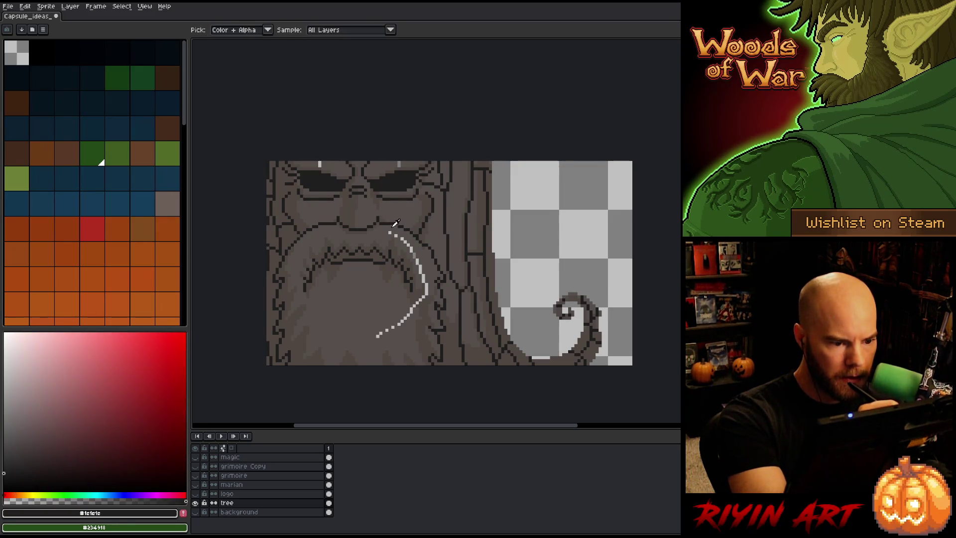
{"action": "left_click_drag", "start_coordinate": [417, 262], "coordinate": [418, 303]}
{"action": "left_click", "coordinate": [433, 256], "text": "alt"}
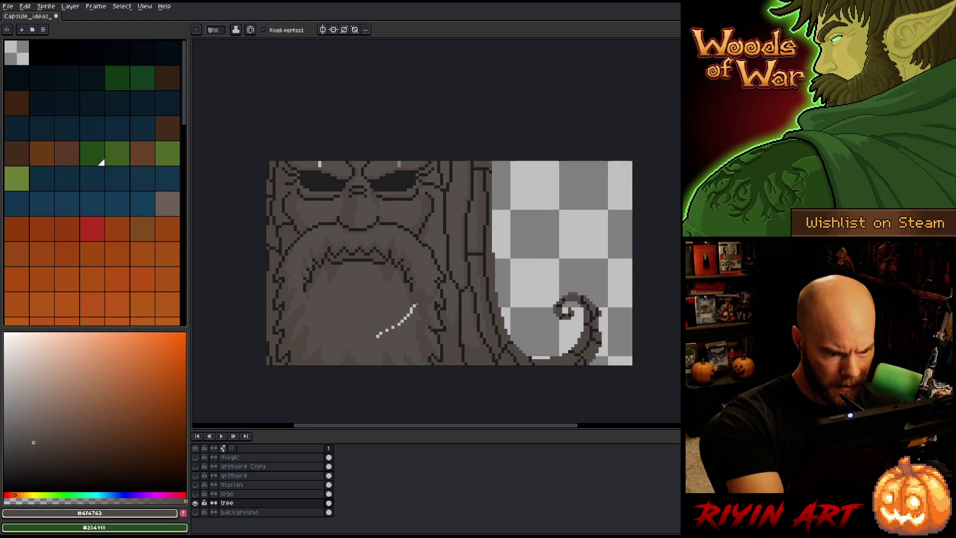
{"action": "left_click", "coordinate": [415, 305], "text": "alt"}
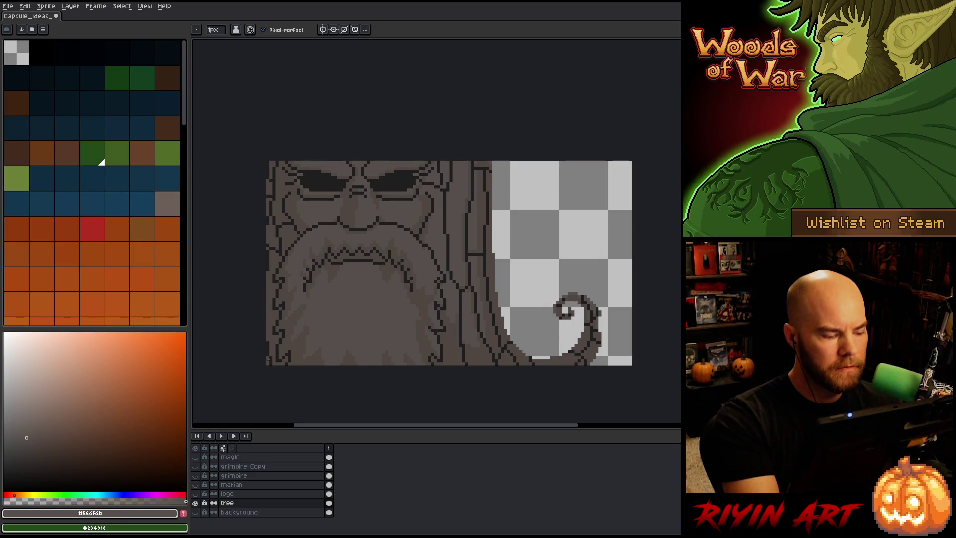
{"action": "left_click", "coordinate": [195, 503], "text": "alt"}
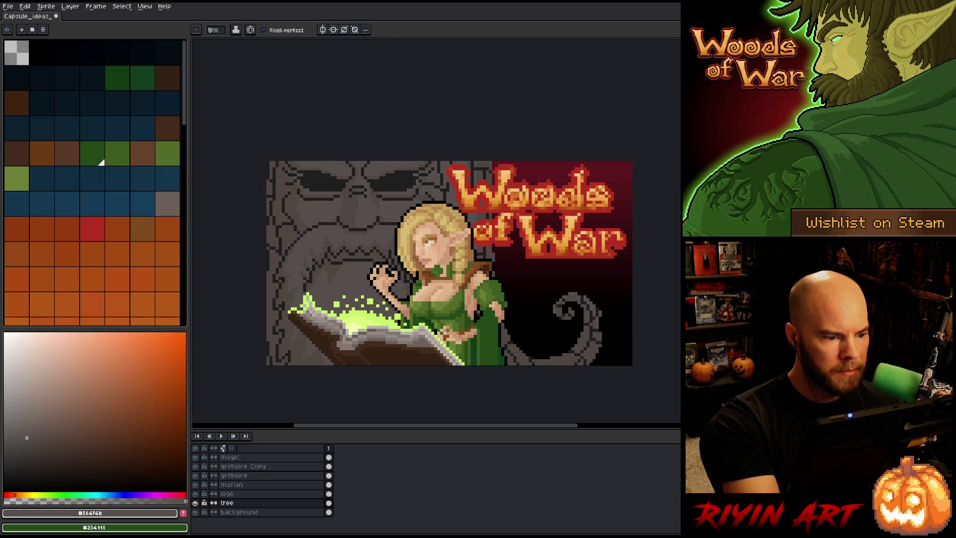
{"action": "left_click", "coordinate": [291, 220], "text": "alt"}
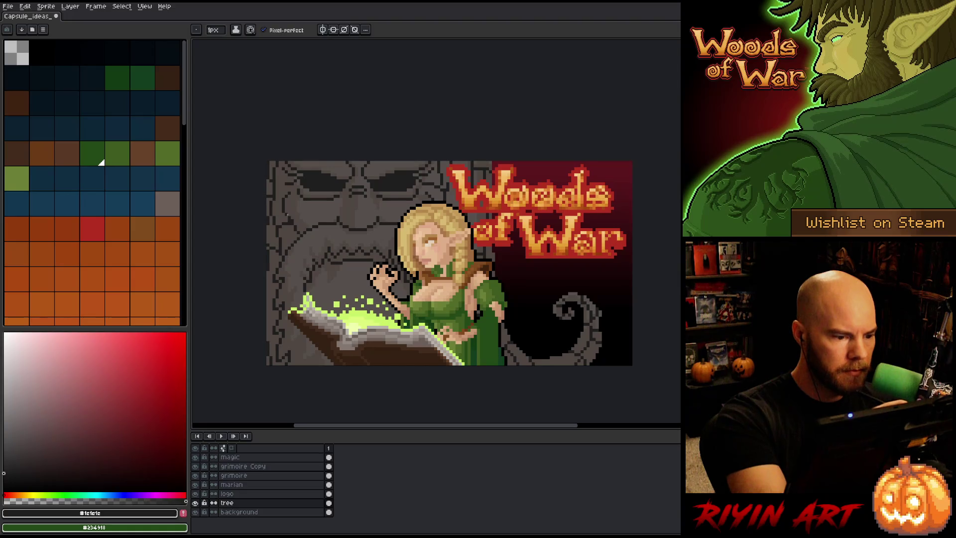
{"action": "left_click", "coordinate": [292, 205], "text": "alt"}
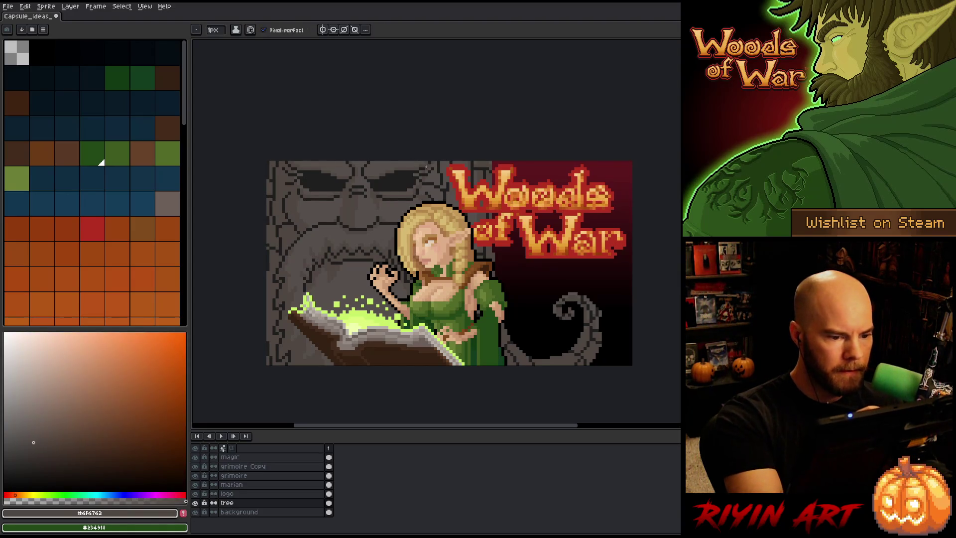
{"action": "key", "text": "i"}
{"action": "key", "text": "b"}
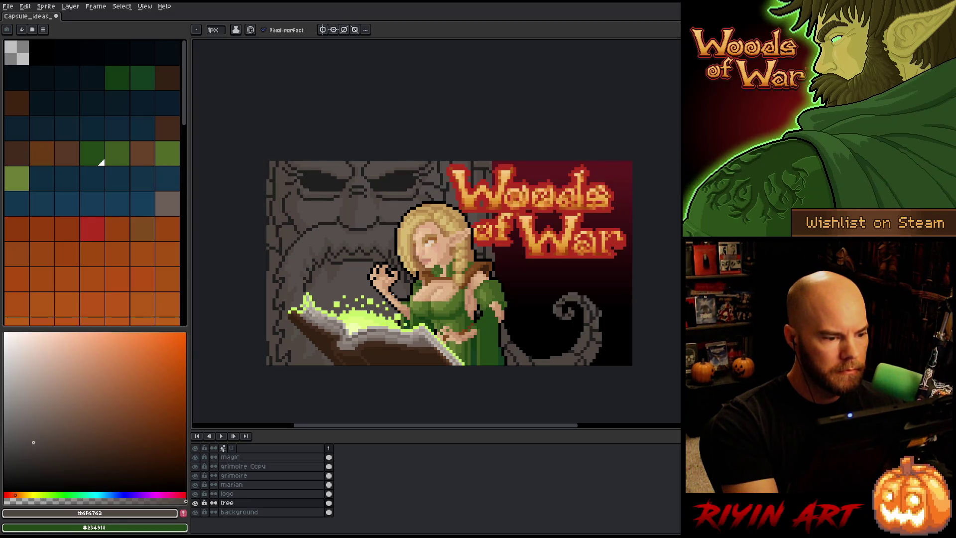
{"action": "left_click", "coordinate": [298, 213], "text": "alt"}
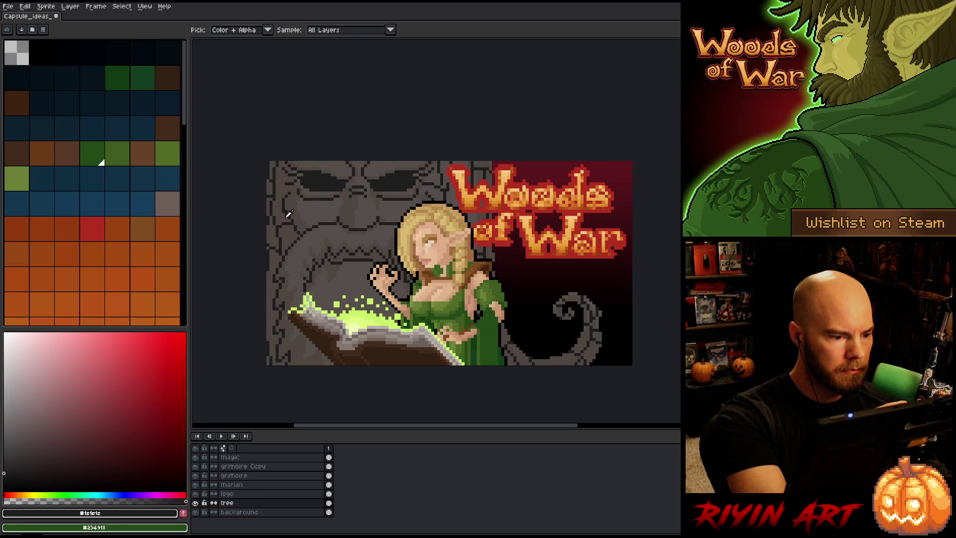
{"action": "left_click", "coordinate": [287, 201], "text": "alt"}
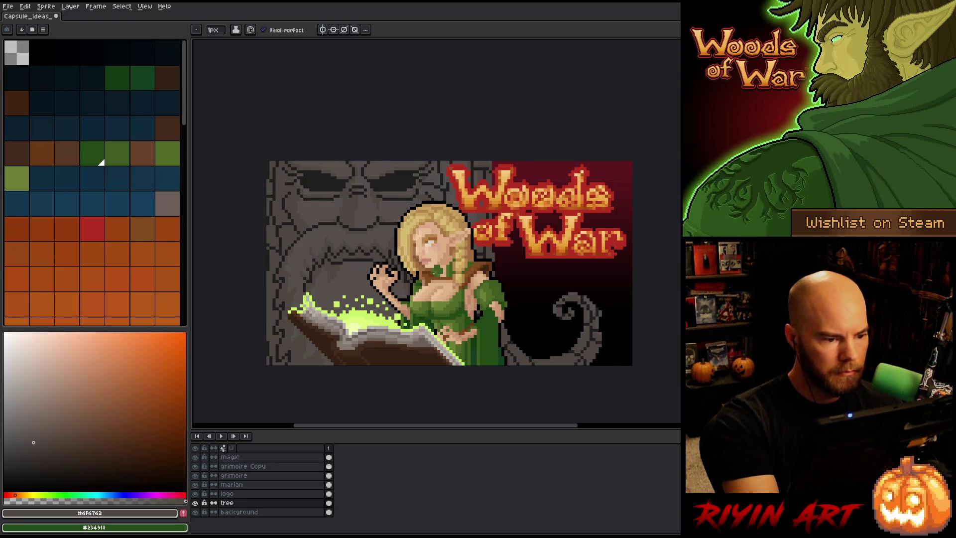
{"action": "left_click", "coordinate": [195, 502], "text": "alt"}
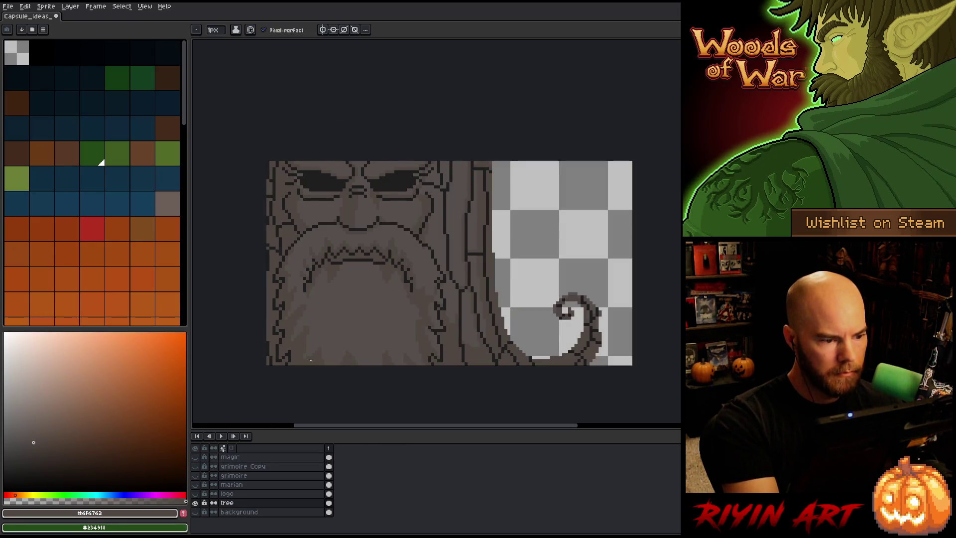
Step: Sample the tree's dark outline and brown #4f4742, then lasso the strip along the beard's right edge
{"action": "left_click", "coordinate": [429, 212], "text": "alt"}
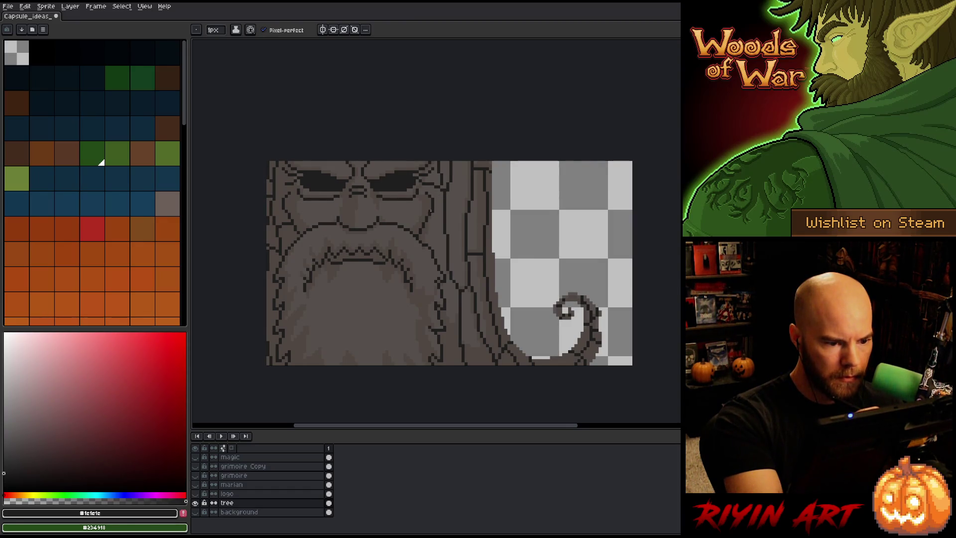
{"action": "left_click", "coordinate": [431, 212], "text": "alt"}
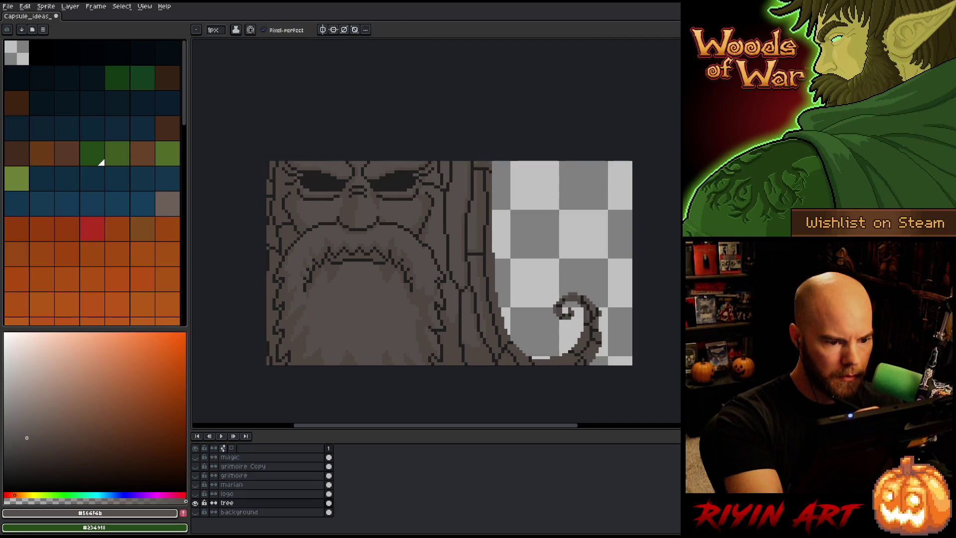
{"action": "left_click", "coordinate": [428, 217], "text": "alt"}
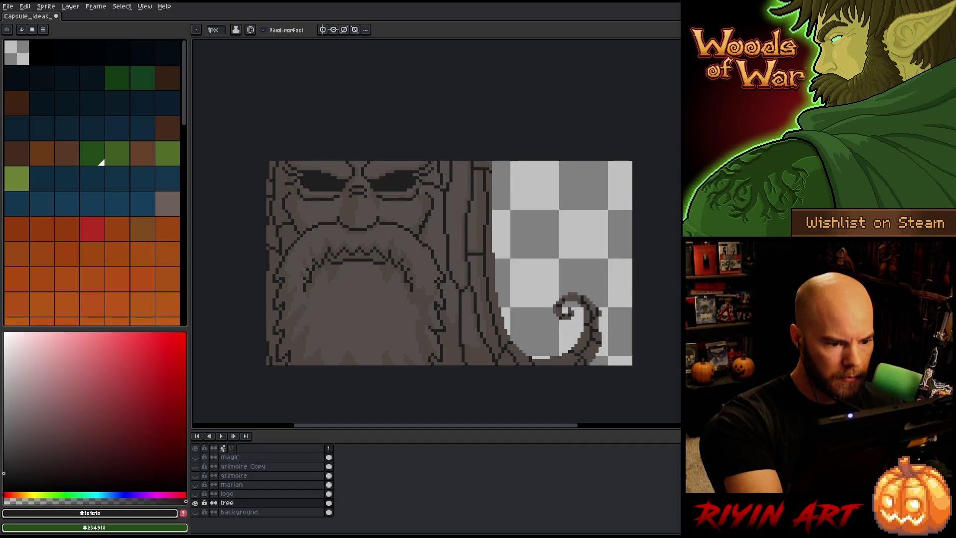
{"action": "left_click", "coordinate": [421, 229], "text": "alt"}
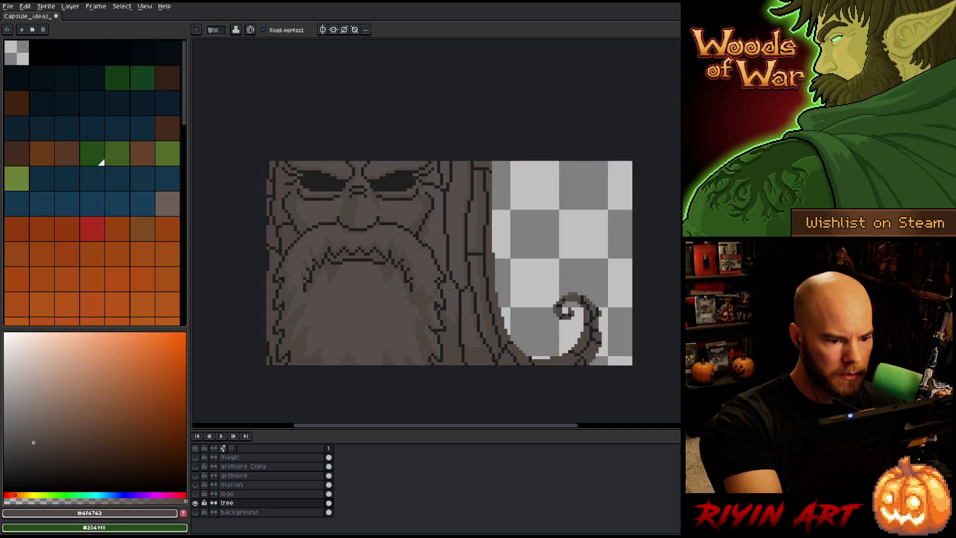
{"action": "key", "text": "q"}
{"action": "left_click_drag", "start_coordinate": [432, 232], "coordinate": [437, 241]}
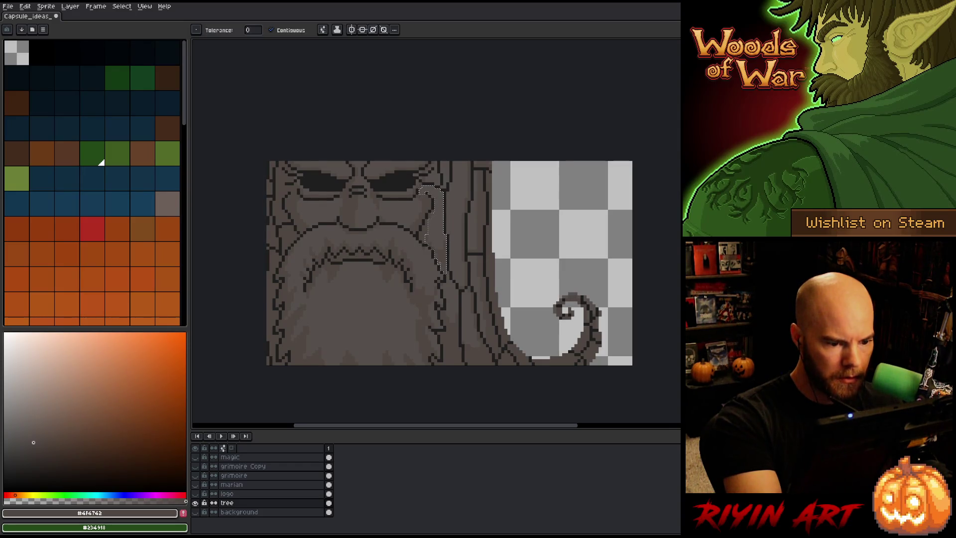
Step: Deselect, set the drawing colour to transparent, and apply the Outline effect to the tree layer
{"action": "key", "text": "ctrl+d"}
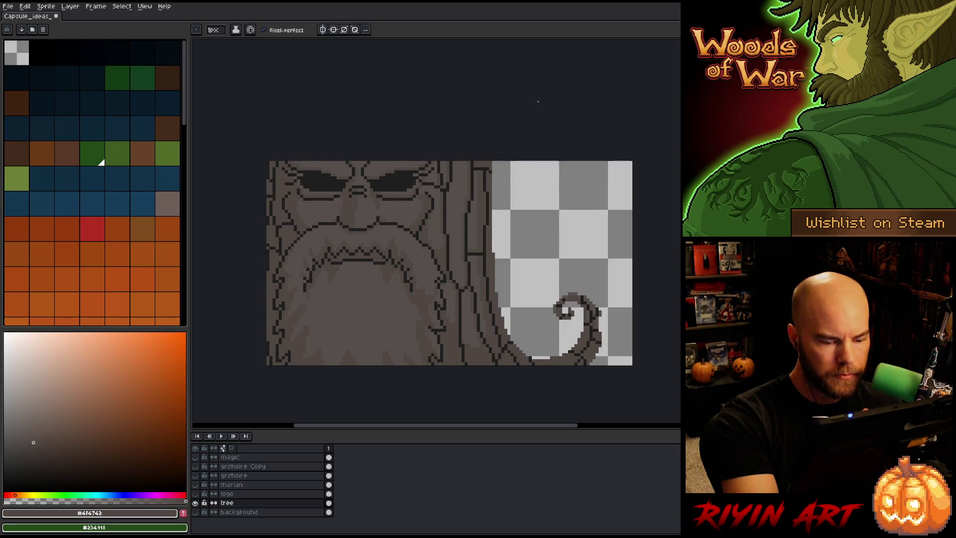
{"action": "key", "text": "i"}
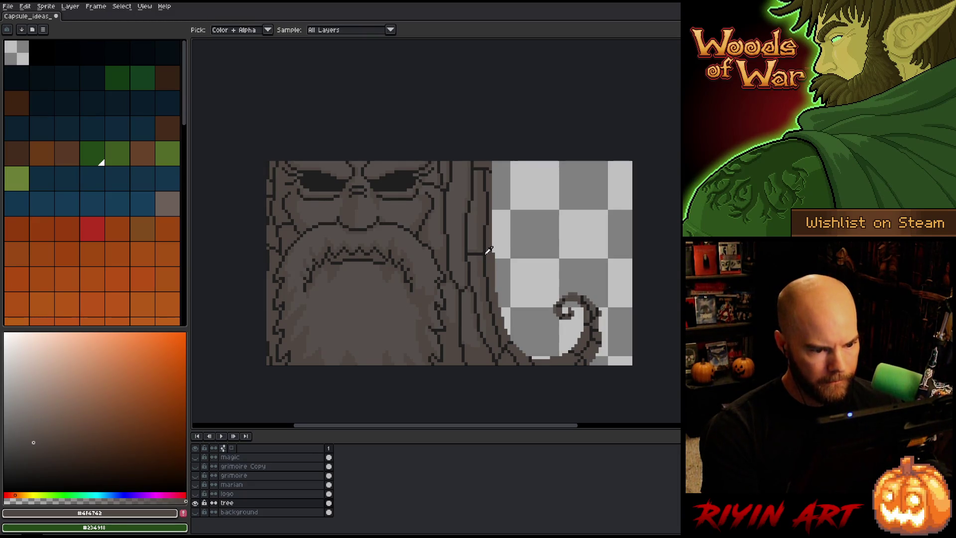
{"action": "left_click", "coordinate": [487, 249]}
{"action": "left_click", "coordinate": [5, 501]}
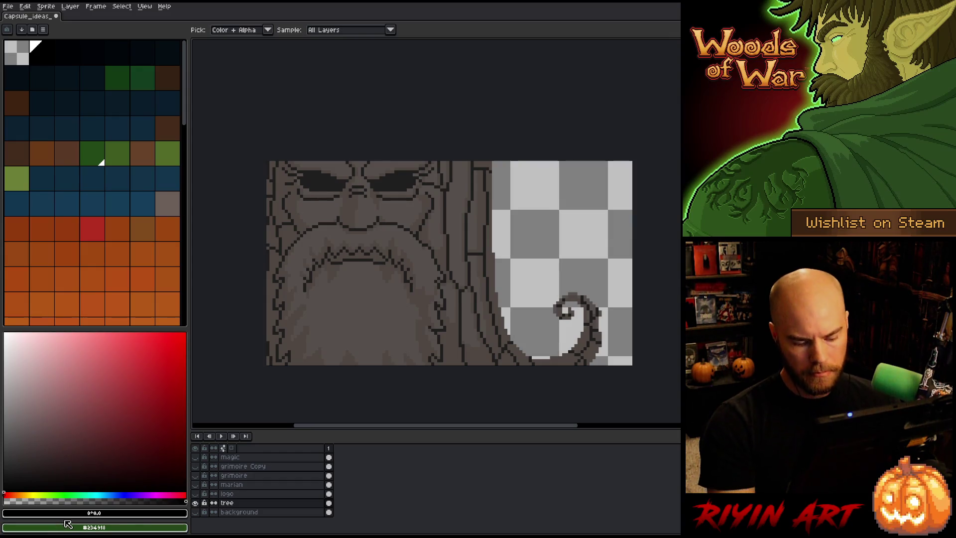
{"action": "key", "text": "shift+o"}
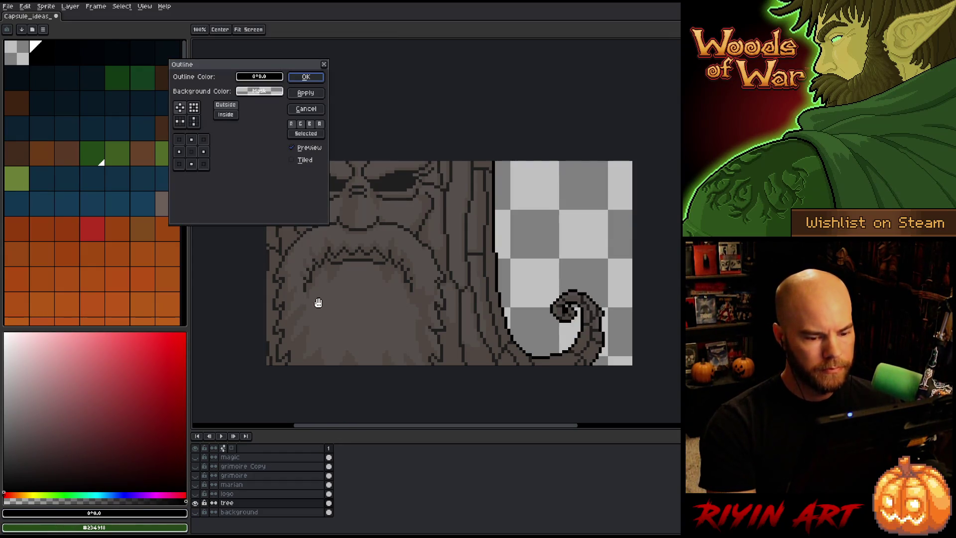
{"action": "key", "text": "Return"}
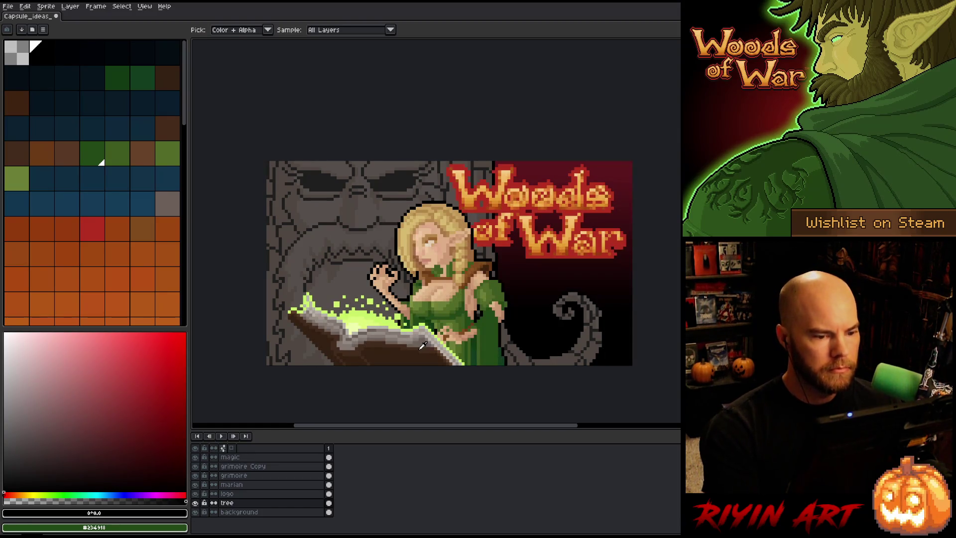
Step: Sample the tree's grey stone and shift it to a dull green drawing colour (108°16,34)
{"action": "scroll", "coordinate": [327, 267], "scroll_direction": "down", "scroll_amount": 2}
{"action": "scroll", "coordinate": [327, 267], "scroll_direction": "up", "scroll_amount": 3}
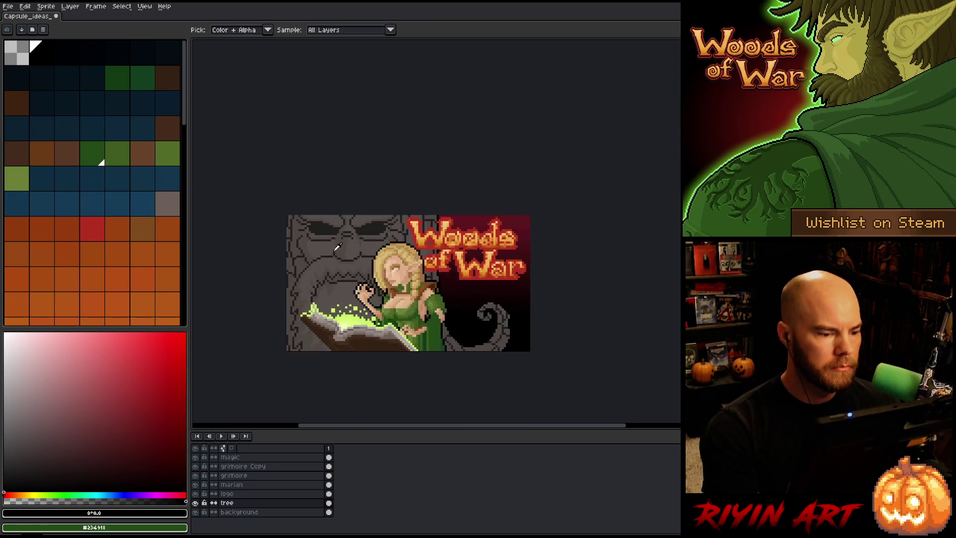
{"action": "left_click_drag", "start_coordinate": [358, 249], "coordinate": [336, 192]}
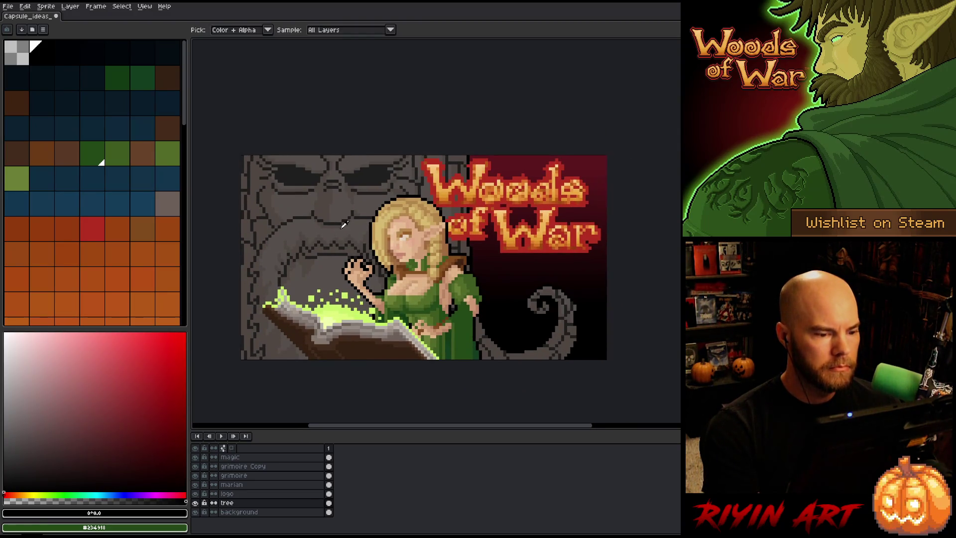
{"action": "scroll", "coordinate": [384, 267], "scroll_direction": "up", "scroll_amount": 1}
{"action": "scroll", "coordinate": [384, 267], "scroll_direction": "down", "scroll_amount": 1}
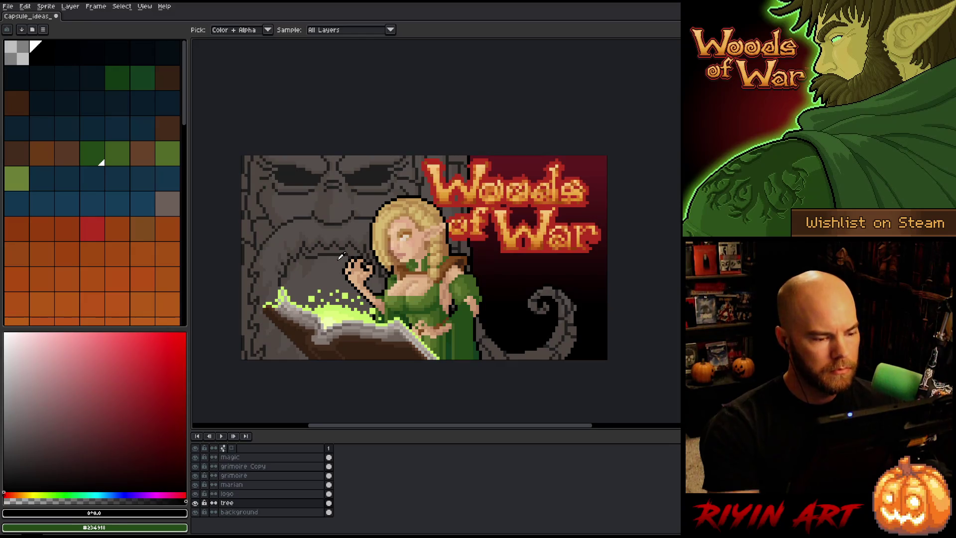
{"action": "left_click", "coordinate": [312, 225]}
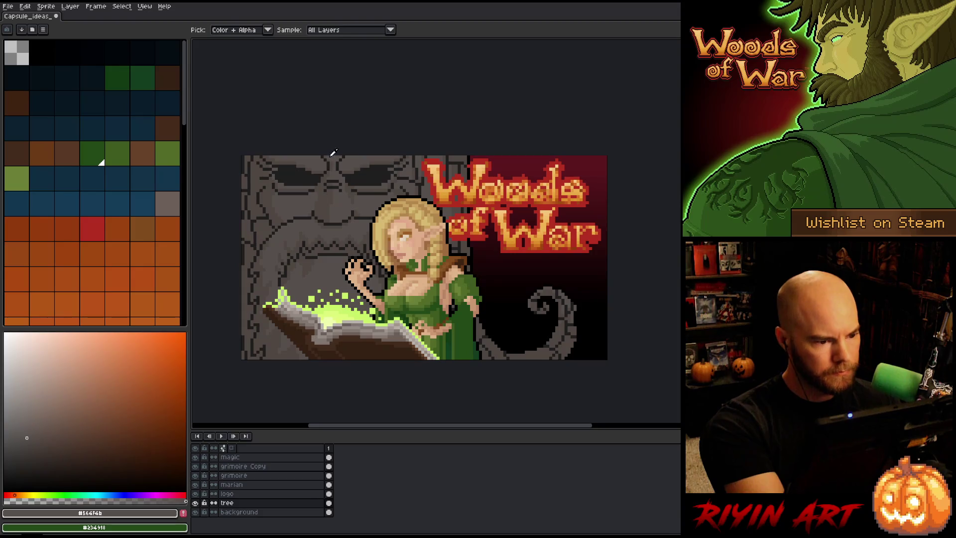
{"action": "left_click_drag", "start_coordinate": [106, 399], "coordinate": [60, 488]}
{"action": "key", "text": "Escape"}
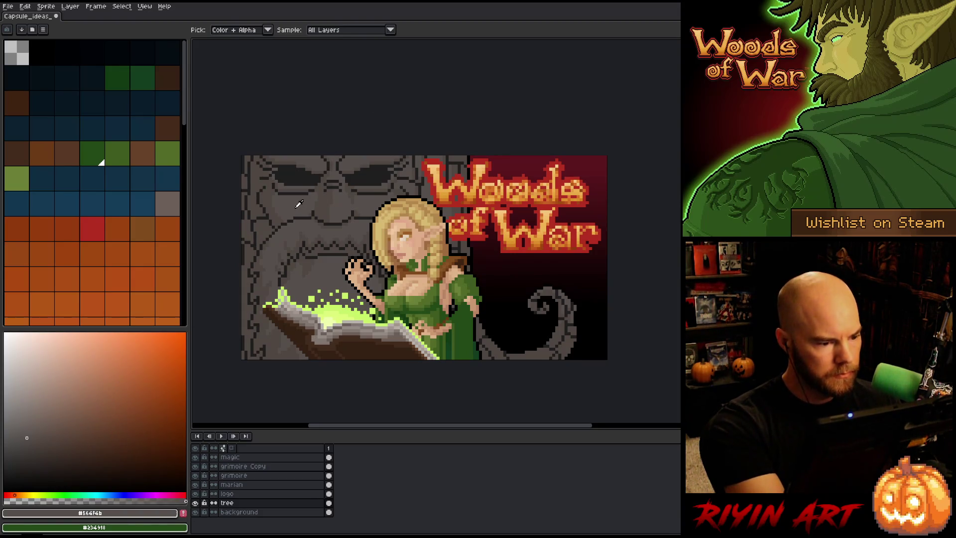
{"action": "left_click", "coordinate": [58, 495]}
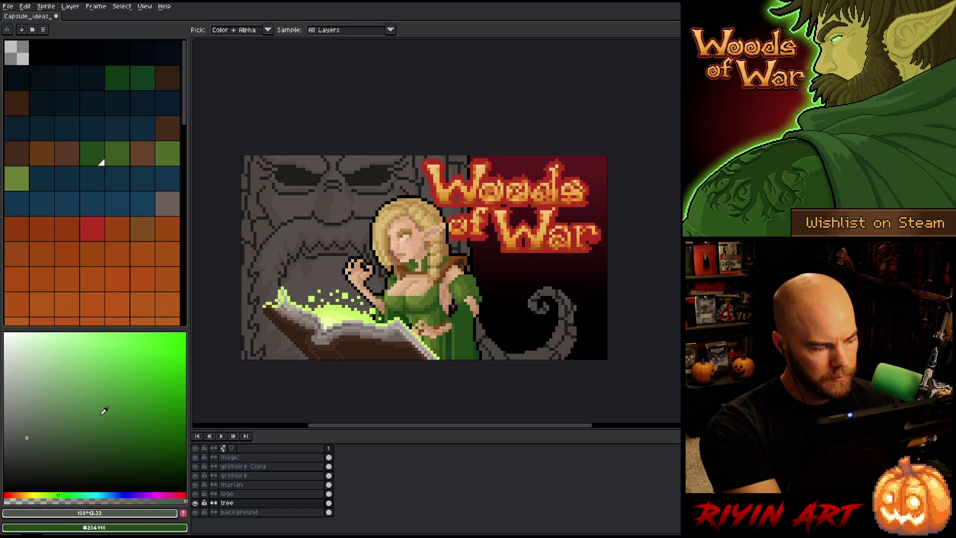
{"action": "left_click", "coordinate": [34, 436]}
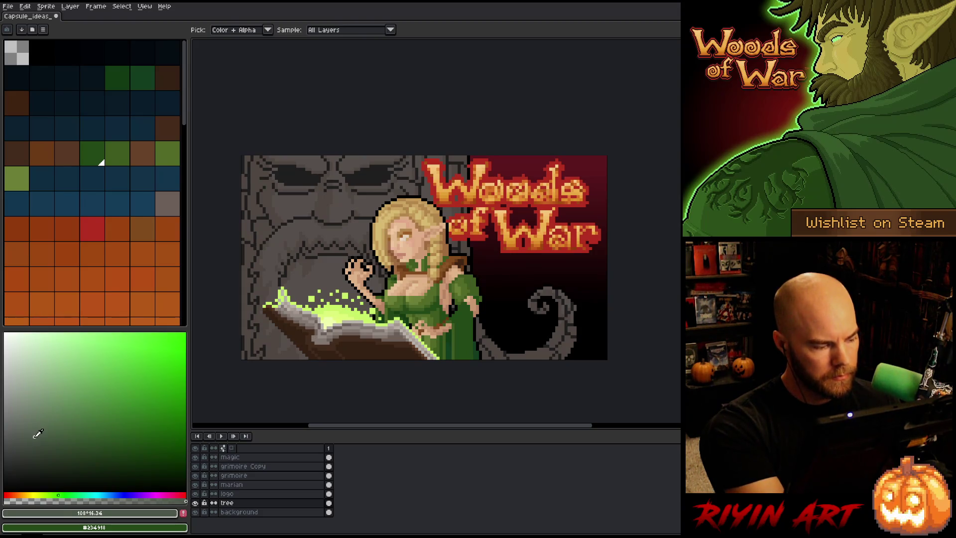
{"action": "key", "text": "g"}
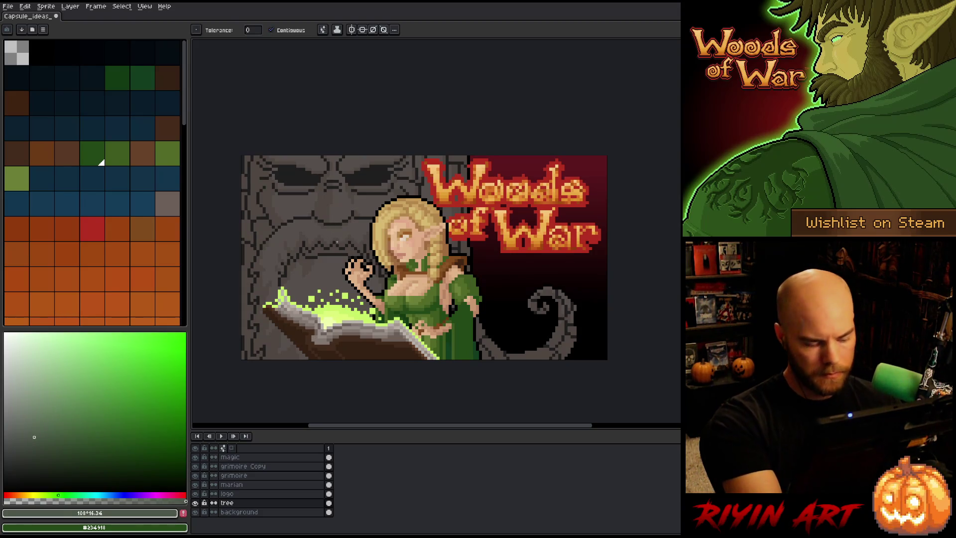
{"action": "key", "text": "shift+r"}
Step: Restart Replace Color with the tree's brown #4F4742 as the colour to replace
{"action": "left_click", "coordinate": [362, 192]}
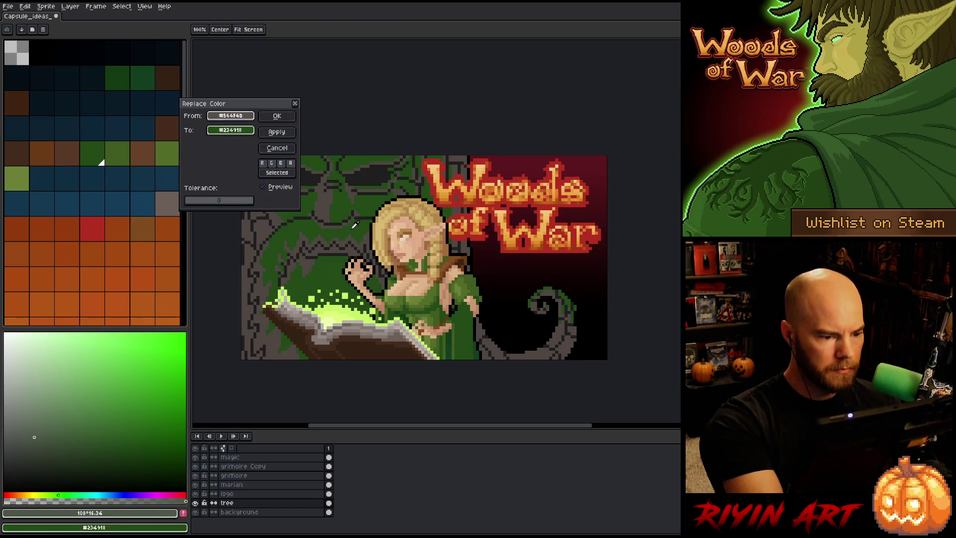
{"action": "right_click", "coordinate": [224, 192]}
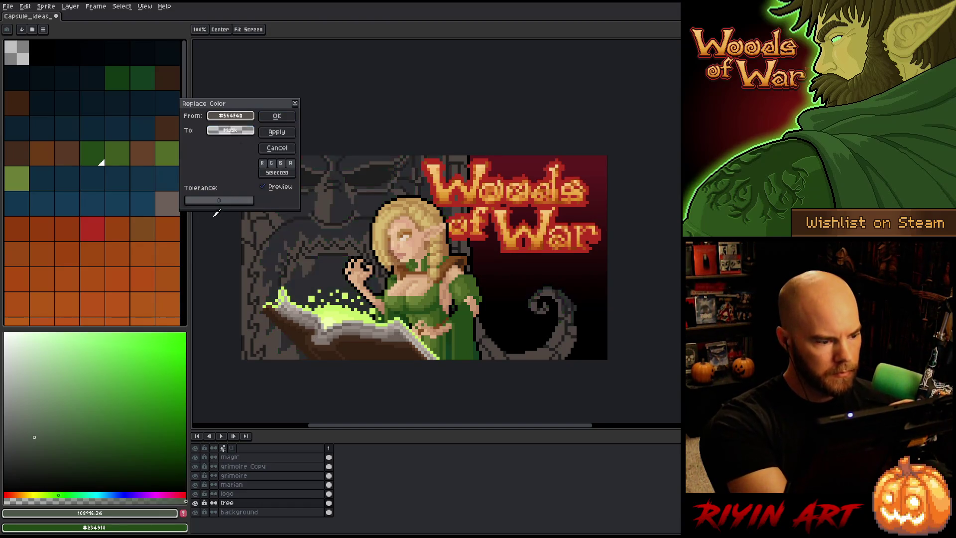
{"action": "right_click", "coordinate": [153, 513]}
{"action": "key", "text": "Escape"}
{"action": "key", "text": "shift+r"}
{"action": "left_click", "coordinate": [352, 174]}
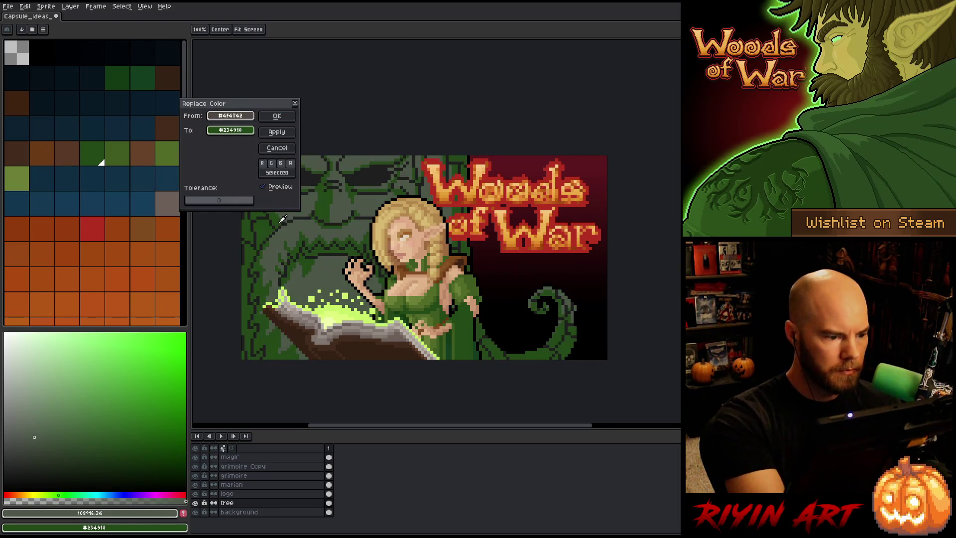
Step: Set the replacement to a muted green in HSV (hue 140, S 16, V 31) and apply
{"action": "left_click_drag", "start_coordinate": [250, 131], "coordinate": [309, 205]}
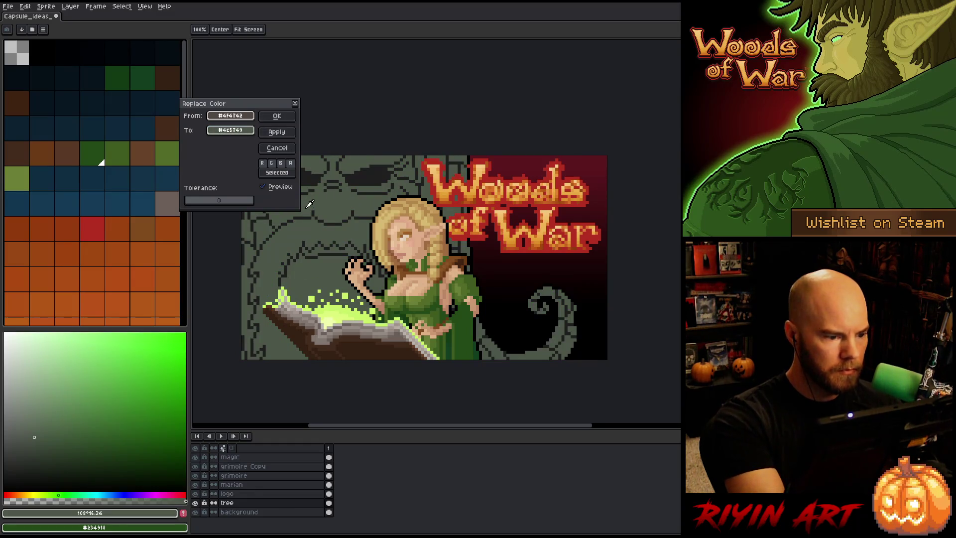
{"action": "left_click", "coordinate": [245, 136]}
{"action": "left_click", "coordinate": [247, 136]}
{"action": "left_click", "coordinate": [248, 138]}
{"action": "left_click", "coordinate": [264, 145]}
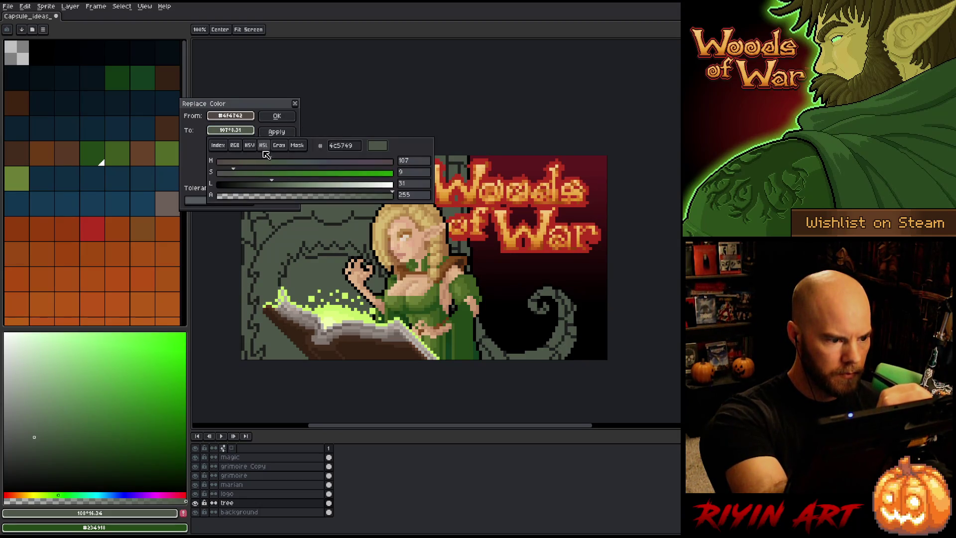
{"action": "left_click", "coordinate": [250, 144]}
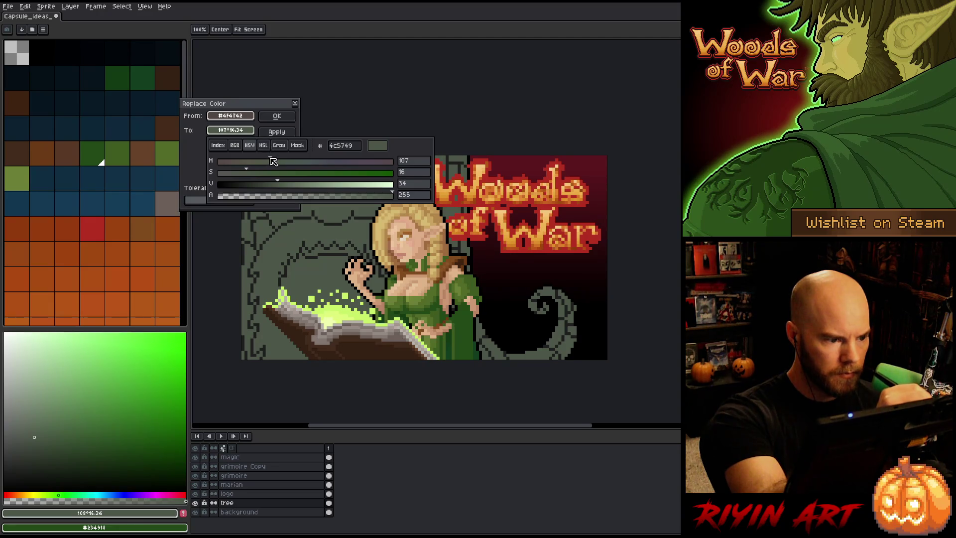
{"action": "mouse_move", "coordinate": [273, 160]}
{"action": "left_mouse_down"}
{"action": "mouse_move", "coordinate": [299, 165]}
{"action": "mouse_move", "coordinate": [288, 166]}
{"action": "left_mouse_up"}
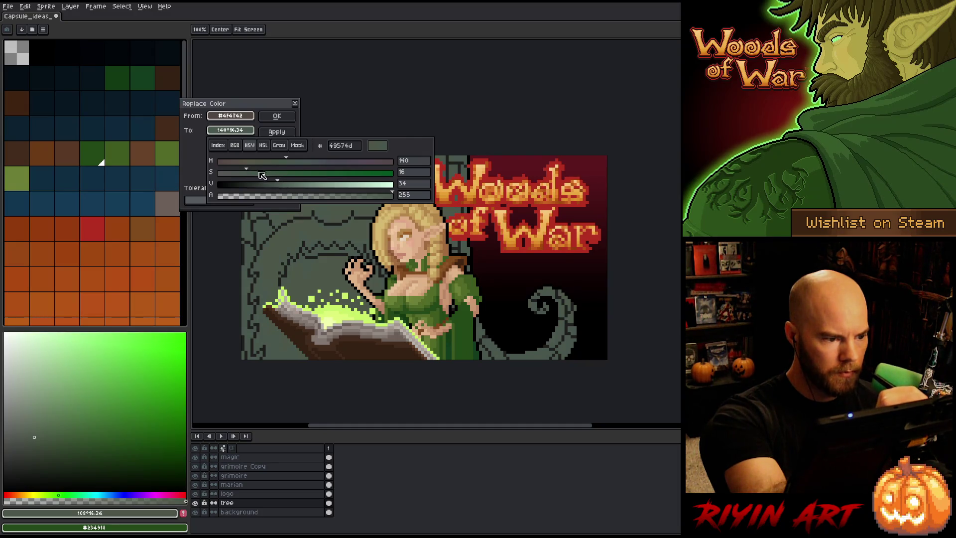
{"action": "left_click_drag", "start_coordinate": [276, 185], "coordinate": [255, 174]}
{"action": "left_click", "coordinate": [261, 90]}
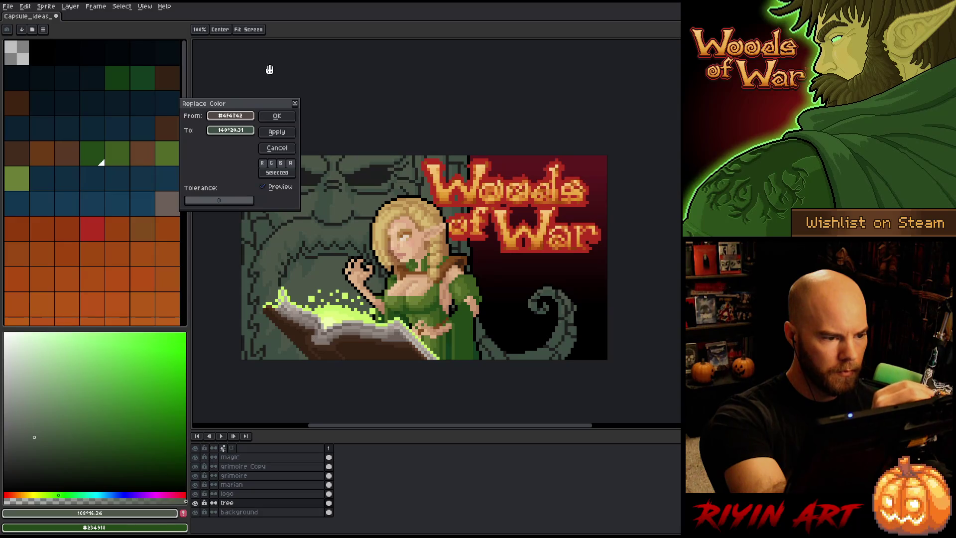
{"action": "left_click", "coordinate": [277, 116]}
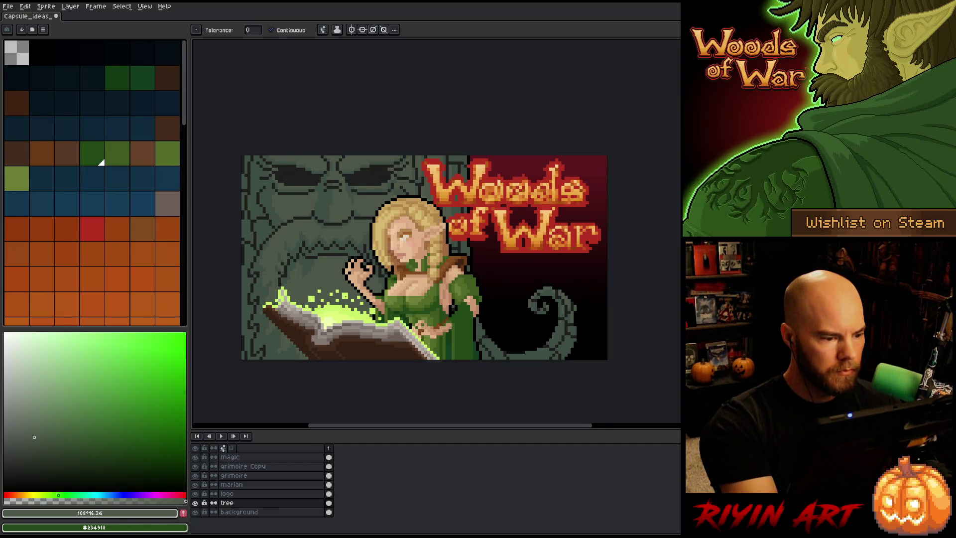
Step: Shift the drawing colour through yellow to a brighter, more saturated muted orange
{"action": "left_click_drag", "start_coordinate": [58, 495], "coordinate": [34, 493]}
{"action": "left_click", "coordinate": [38, 427]}
{"action": "left_click_drag", "start_coordinate": [39, 423], "coordinate": [30, 434]}
{"action": "left_click_drag", "start_coordinate": [35, 492], "coordinate": [21, 491]}
{"action": "left_click_drag", "start_coordinate": [34, 434], "coordinate": [47, 432]}
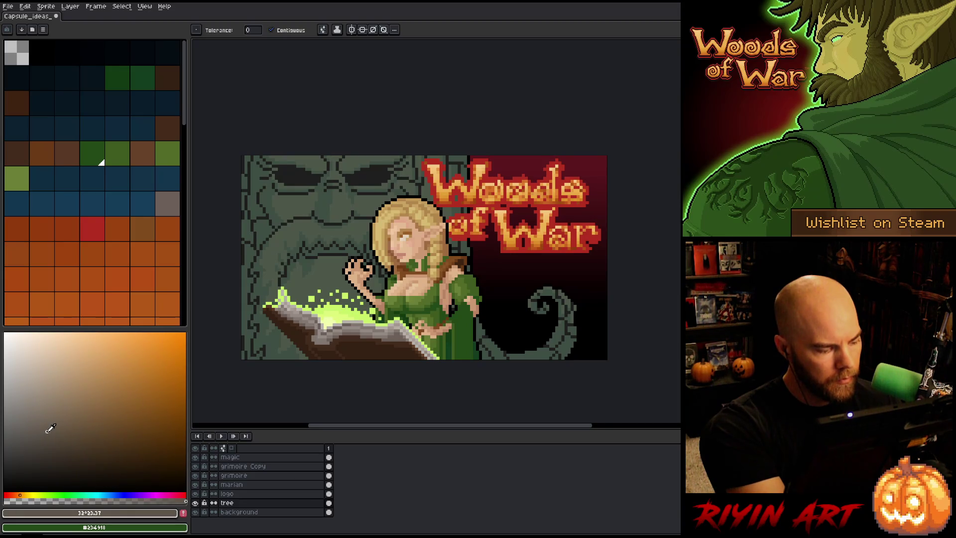
Step: Trial-fill a tree area with orange, undo it, and start a lasso down the capsule's right side
{"action": "key", "text": "b"}
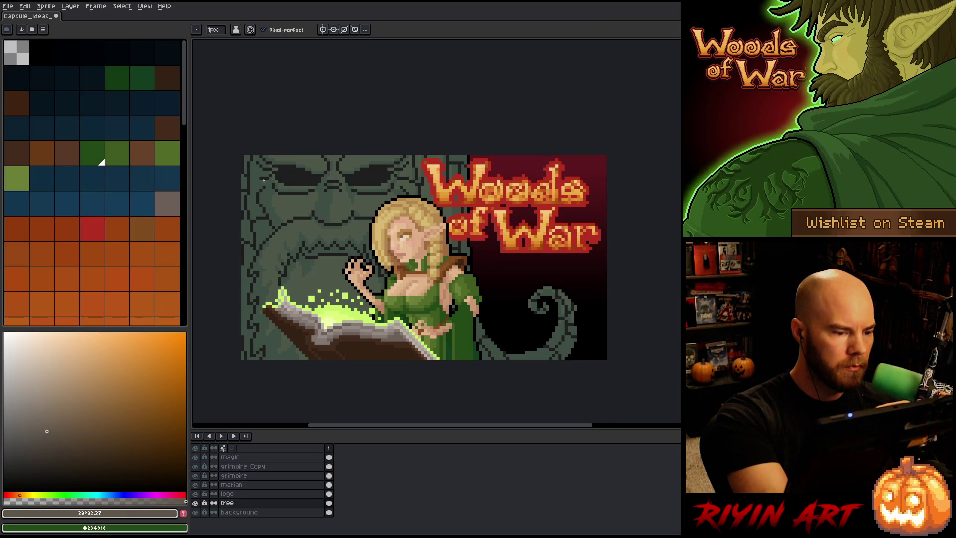
{"action": "key", "text": "g"}
{"action": "left_click", "coordinate": [274, 216]}
{"action": "key", "text": "ctrl+z"}
{"action": "key", "text": "ctrl+z"}
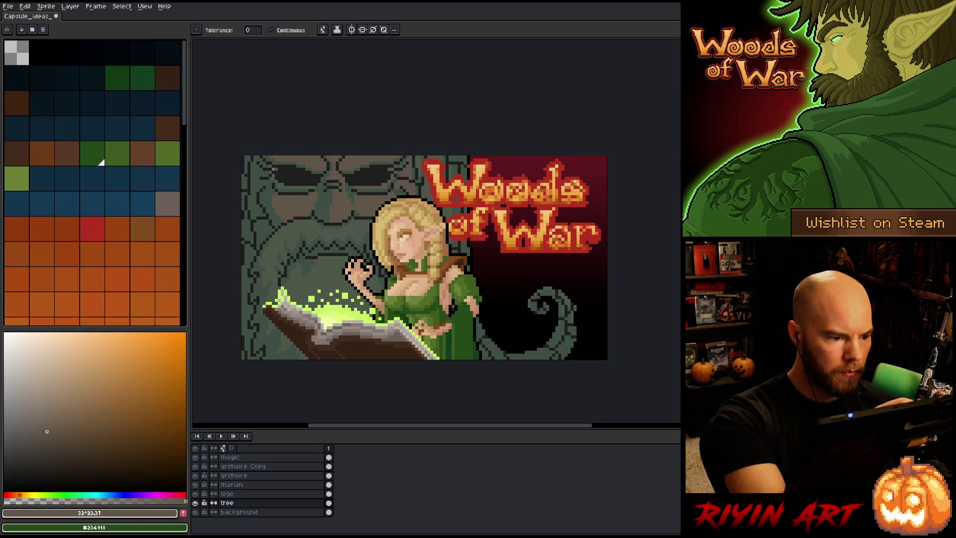
{"action": "key", "text": "q"}
{"action": "mouse_move", "coordinate": [496, 157]}
{"action": "left_mouse_down"}
{"action": "mouse_move", "coordinate": [585, 285]}
{"action": "mouse_move", "coordinate": [593, 362]}
{"action": "mouse_move", "coordinate": [498, 366]}
{"action": "mouse_move", "coordinate": [431, 256]}
{"action": "mouse_move", "coordinate": [328, 212]}
{"action": "mouse_move", "coordinate": [242, 227]}
{"action": "left_mouse_up"}
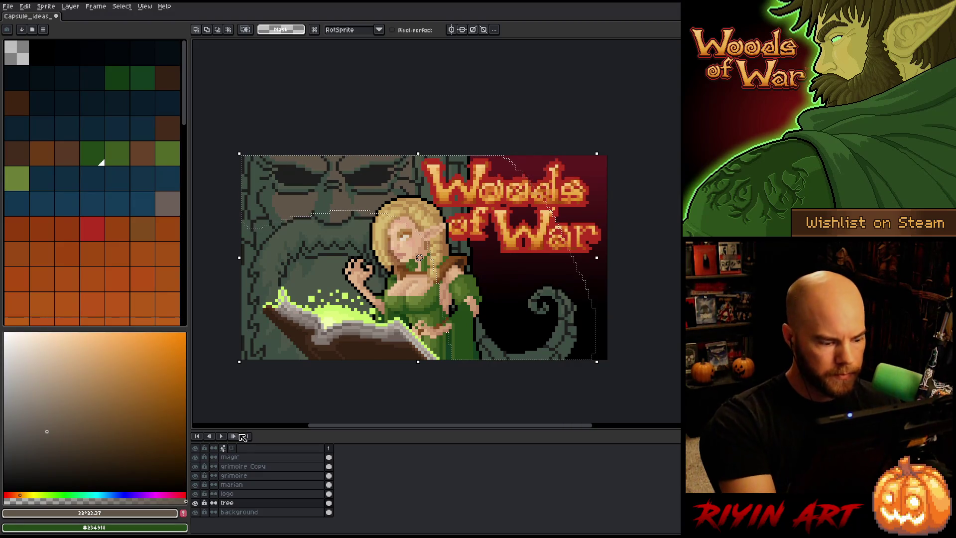
Step: Solo the tree layer, lasso the trunk strip, and replace grey-green #4c5749 with brown #605649
{"action": "left_click", "coordinate": [195, 503], "text": "alt"}
{"action": "mouse_move", "coordinate": [480, 251]}
{"action": "left_mouse_down"}
{"action": "mouse_move", "coordinate": [481, 319]}
{"action": "mouse_move", "coordinate": [432, 327]}
{"action": "mouse_move", "coordinate": [417, 281]}
{"action": "left_mouse_up"}
{"action": "left_click_drag", "start_coordinate": [481, 310], "coordinate": [481, 309]}
{"action": "key", "text": "shift+r"}
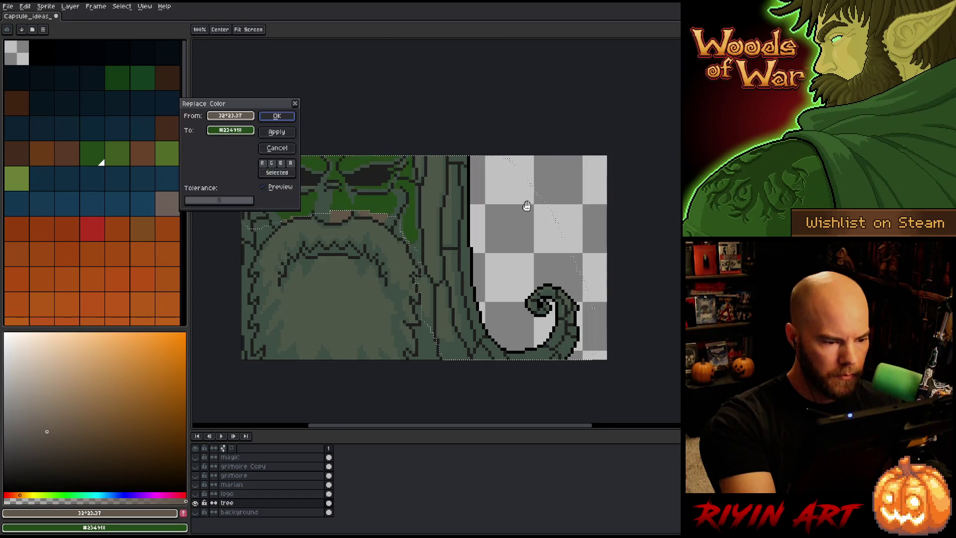
{"action": "left_click", "coordinate": [340, 179]}
{"action": "left_click", "coordinate": [340, 179]}
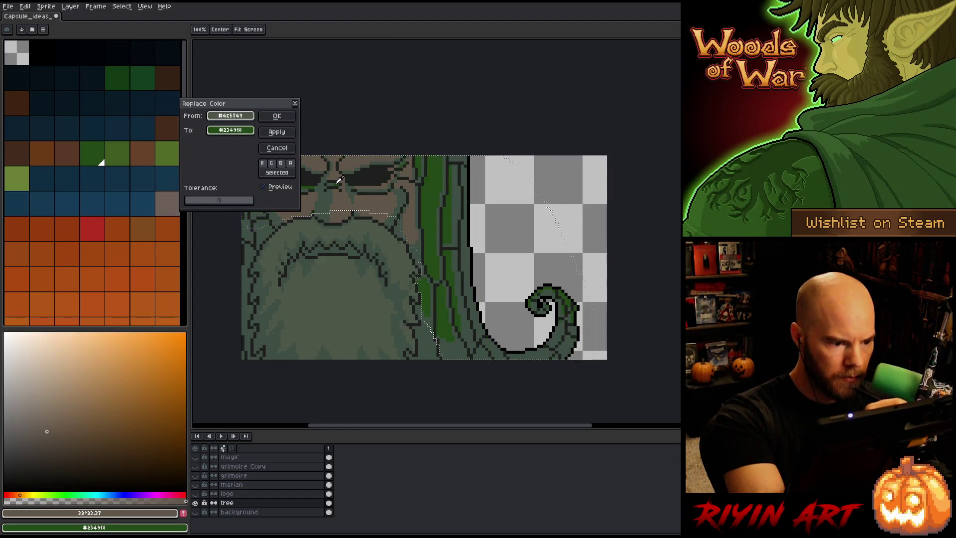
{"action": "right_click", "coordinate": [377, 201]}
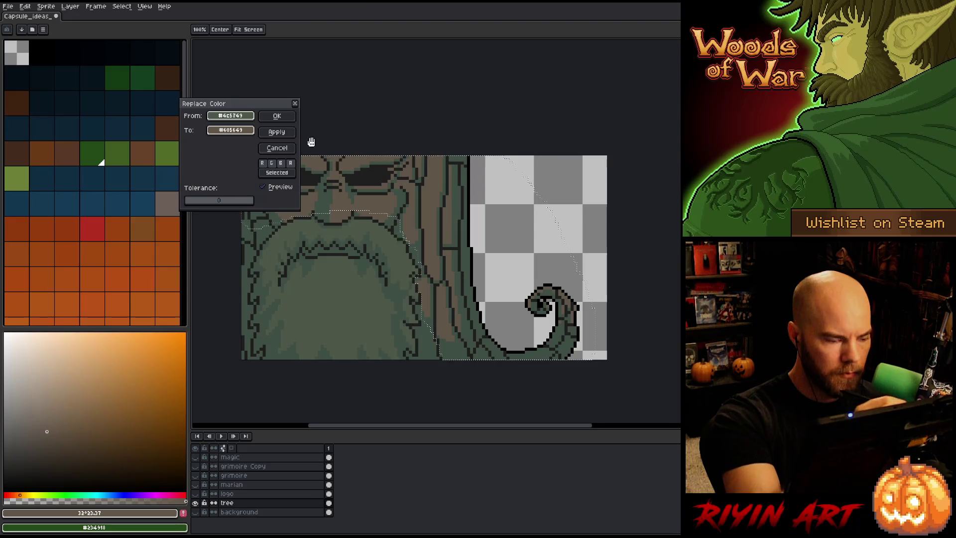
{"action": "left_click", "coordinate": [277, 116]}
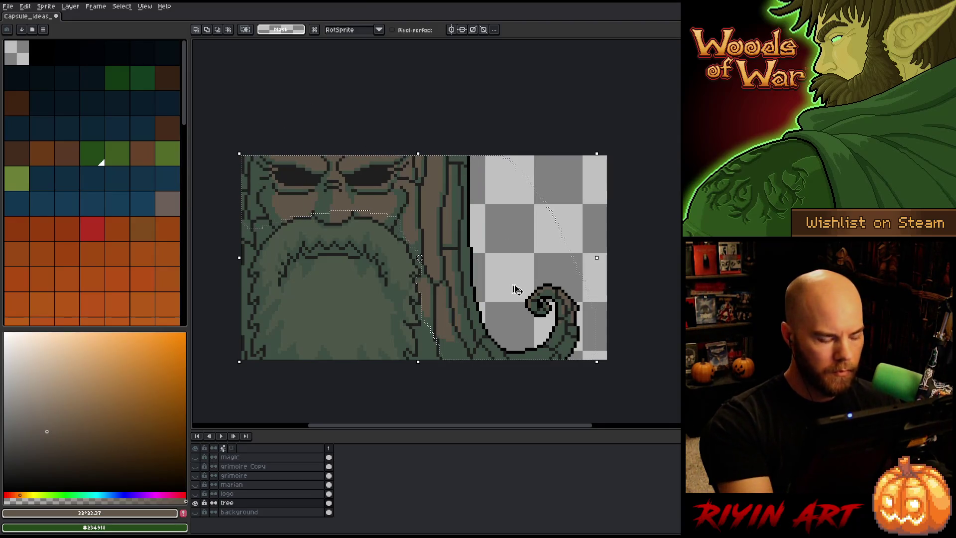
{"action": "key", "text": "ctrl+d"}
Step: Mix a darker red-orange brown as the drawing colour
{"action": "key", "text": "i"}
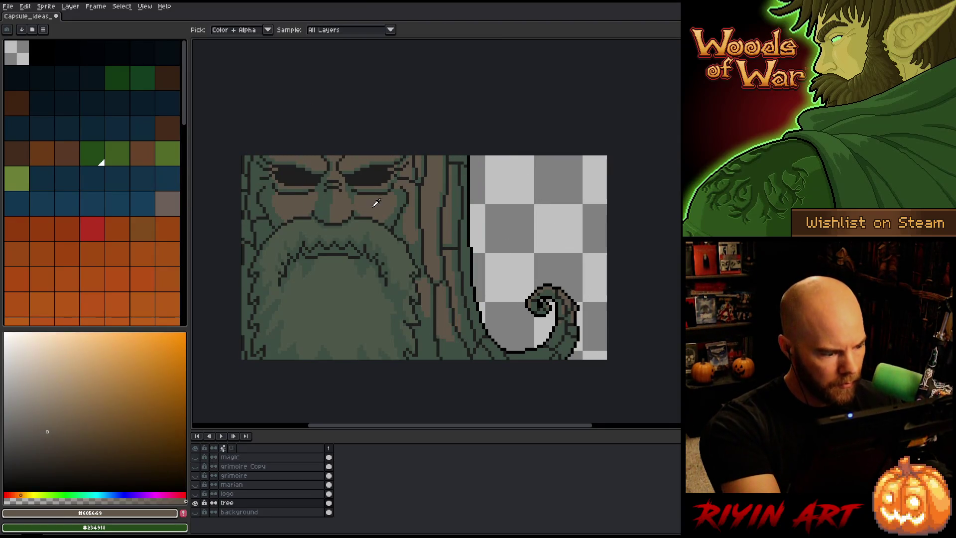
{"action": "left_click", "coordinate": [17, 494]}
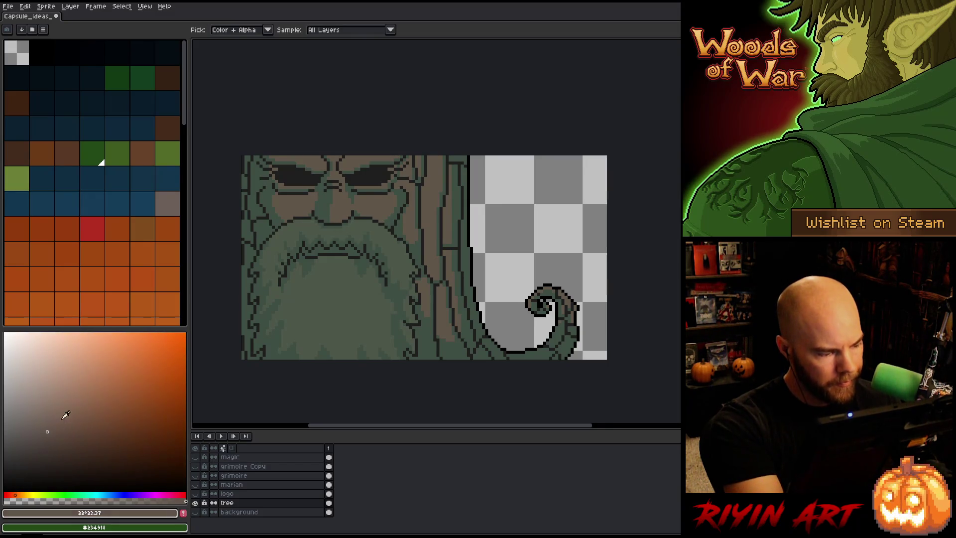
{"action": "left_click", "coordinate": [54, 443]}
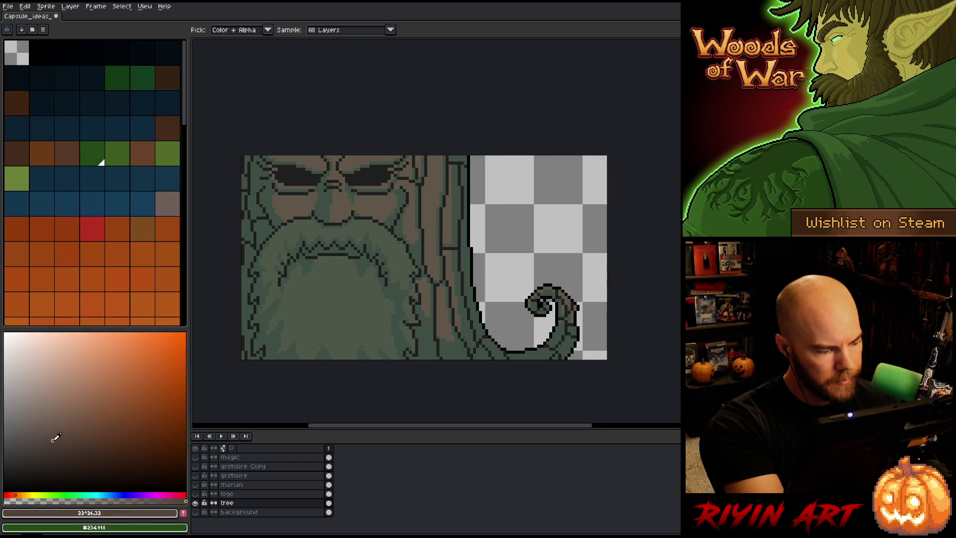
{"action": "left_click", "coordinate": [50, 436]}
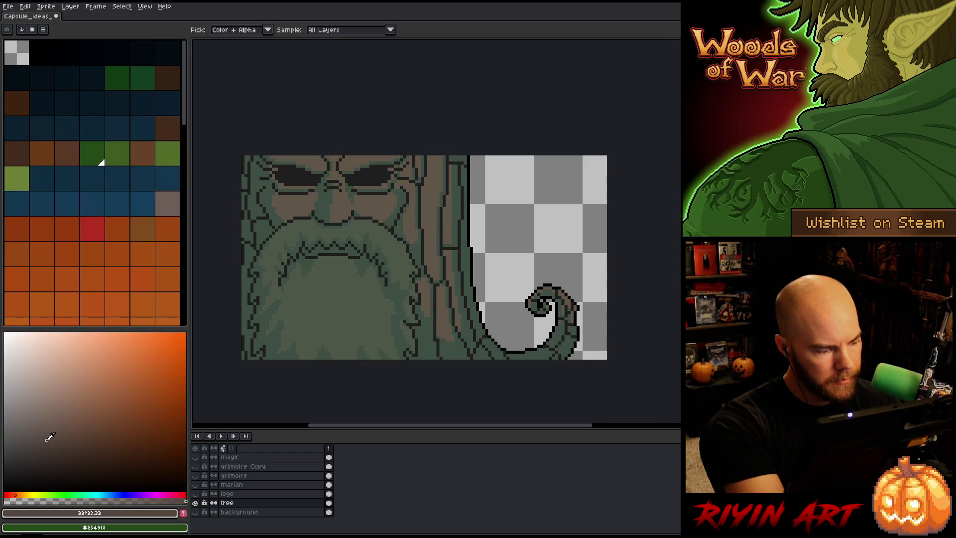
{"action": "key", "text": "b"}
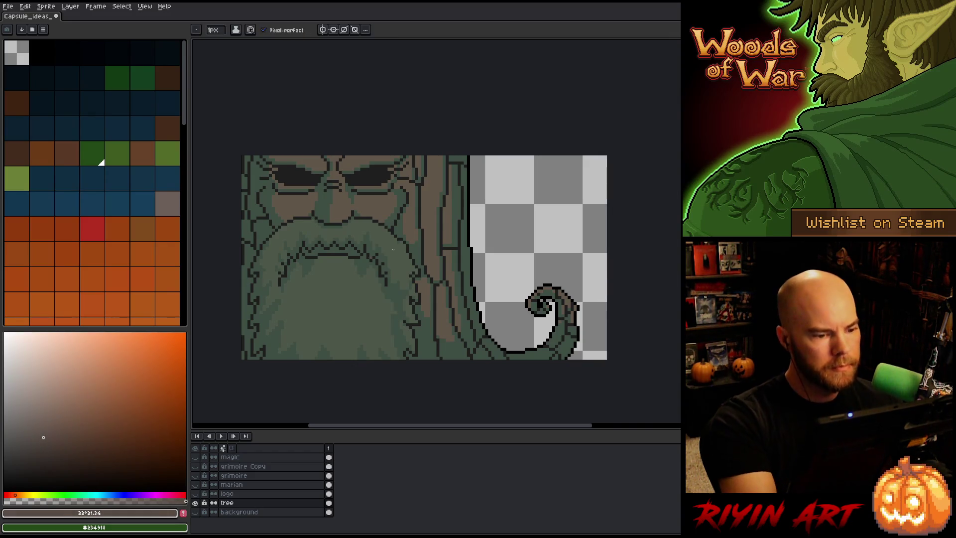
Step: Select all the face's grey-green pixels by colour range and adjust the brush size
{"action": "key", "text": "shift+c"}
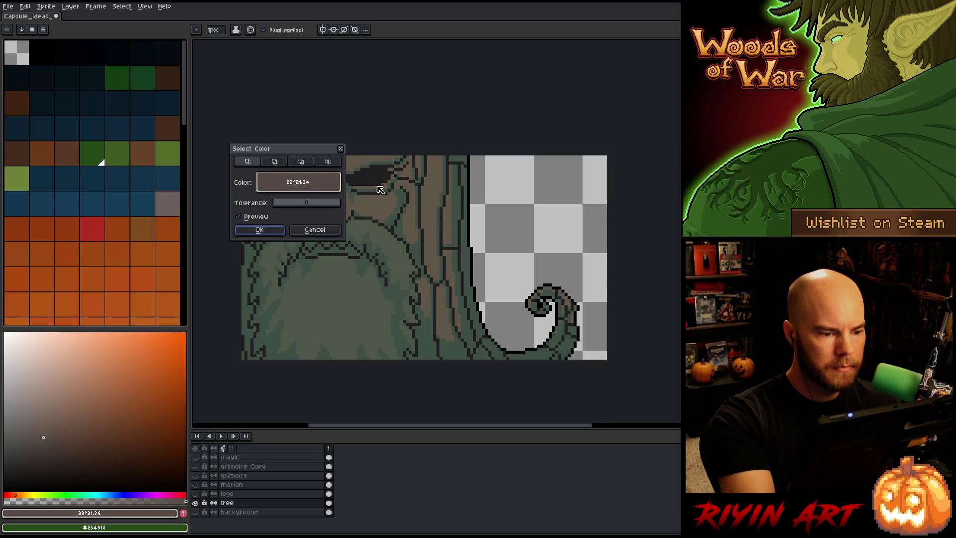
{"action": "left_click", "coordinate": [399, 224]}
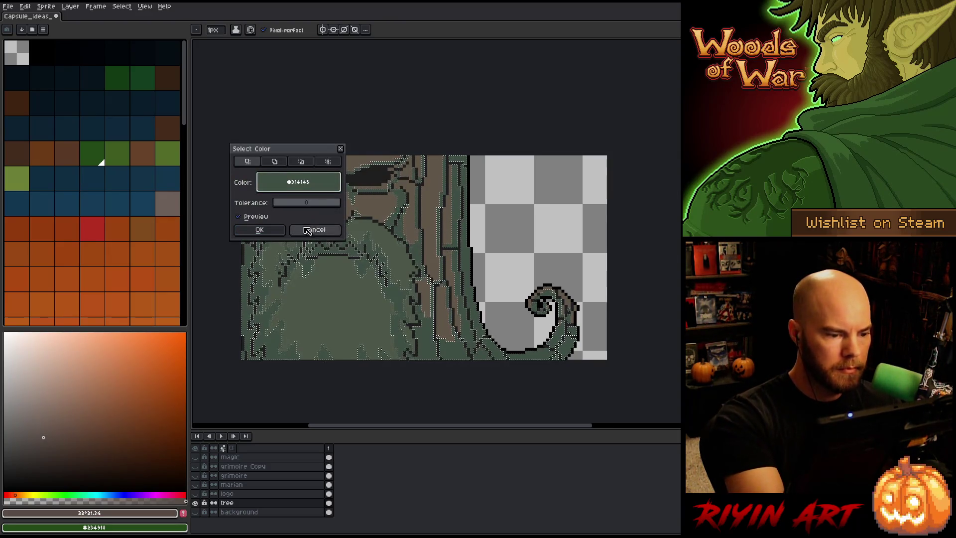
{"action": "left_click", "coordinate": [259, 230]}
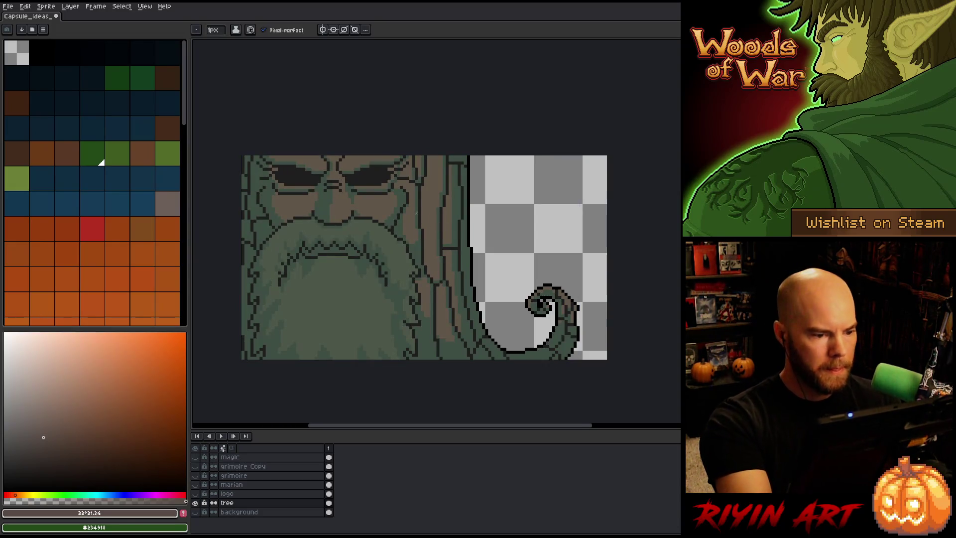
{"action": "left_click", "coordinate": [214, 30]}
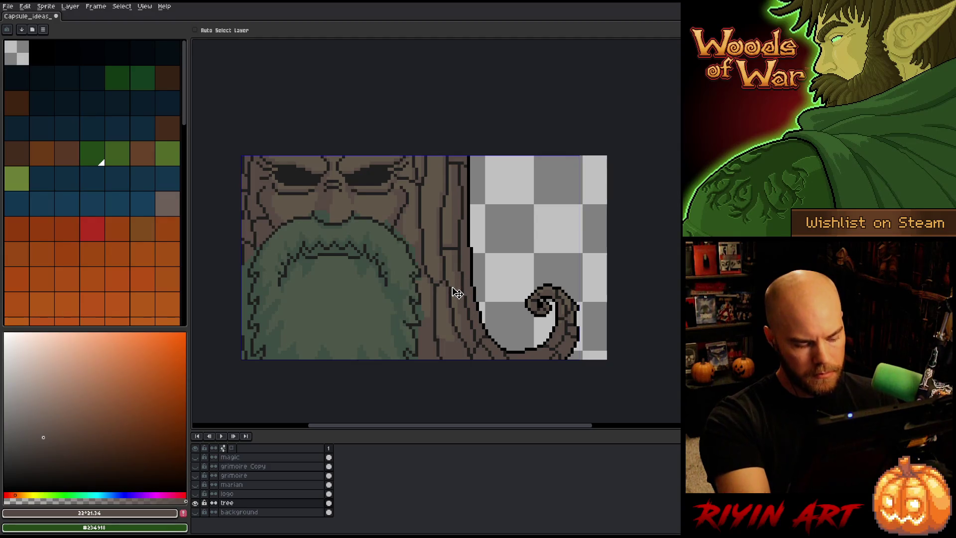
{"action": "key", "text": "g"}
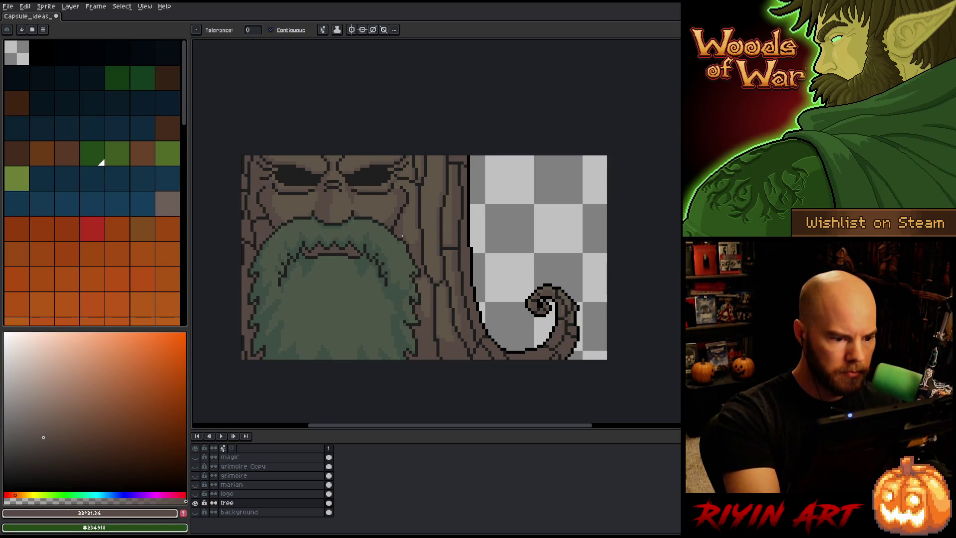
Step: Show all capsule layers, zoom out to review the art, and pick a muted green shade
{"action": "left_click", "coordinate": [195, 502], "text": "alt"}
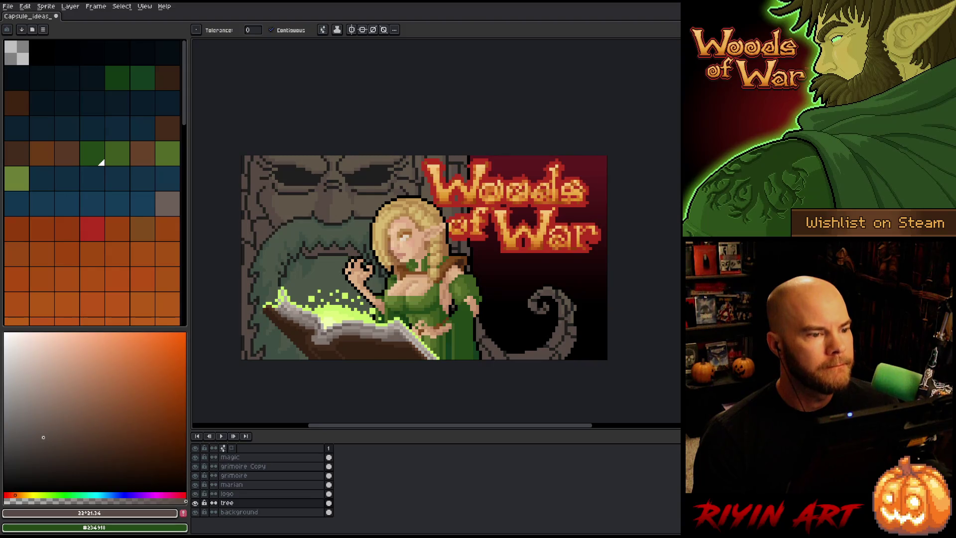
{"action": "scroll", "coordinate": [290, 238], "scroll_direction": "down", "scroll_amount": 1}
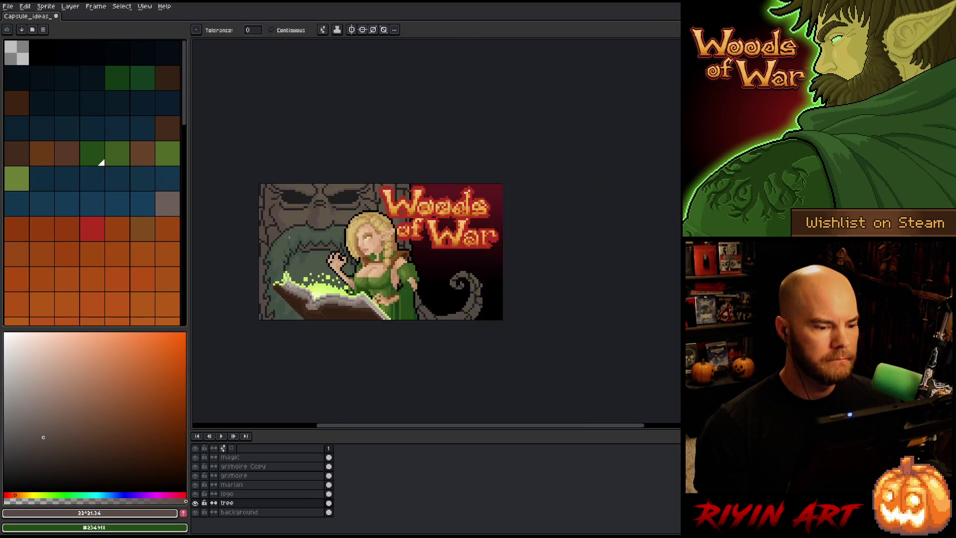
{"action": "scroll", "coordinate": [291, 231], "scroll_direction": "up", "scroll_amount": 1}
{"action": "scroll", "coordinate": [293, 225], "scroll_direction": "down", "scroll_amount": 1}
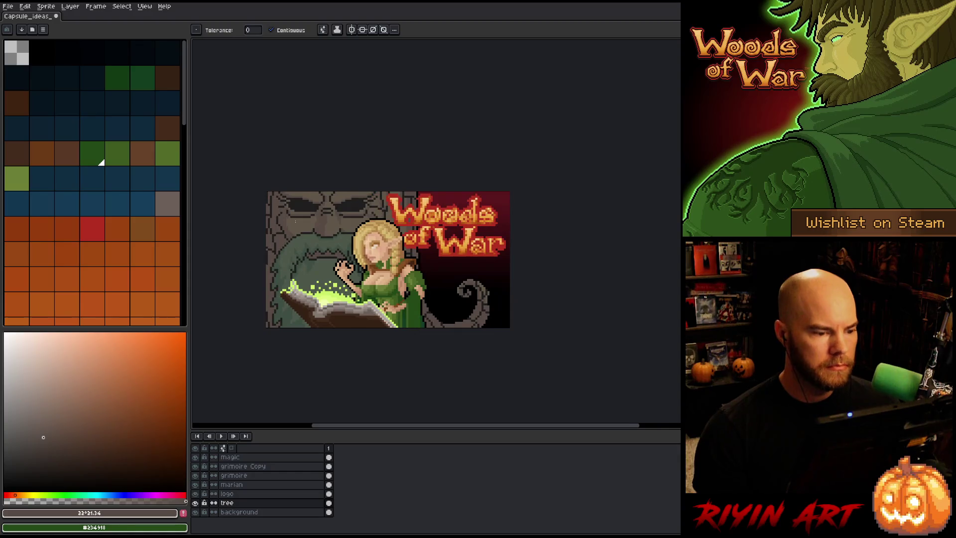
{"action": "scroll", "coordinate": [295, 221], "scroll_direction": "up", "scroll_amount": 1}
{"action": "scroll", "coordinate": [296, 222], "scroll_direction": "down", "scroll_amount": 1}
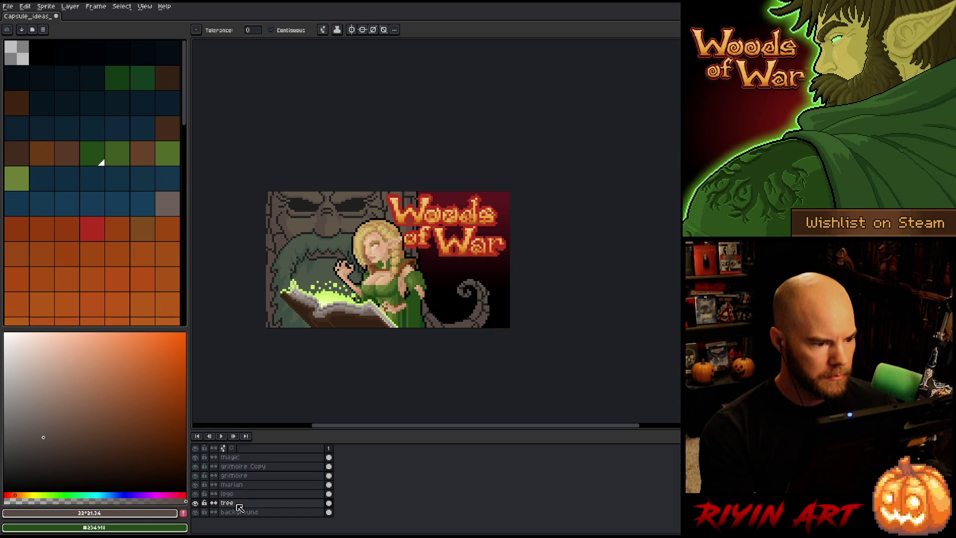
{"action": "scroll", "coordinate": [343, 288], "scroll_direction": "up", "scroll_amount": 1}
{"action": "key", "text": "i"}
{"action": "left_click_drag", "start_coordinate": [317, 254], "coordinate": [347, 287]}
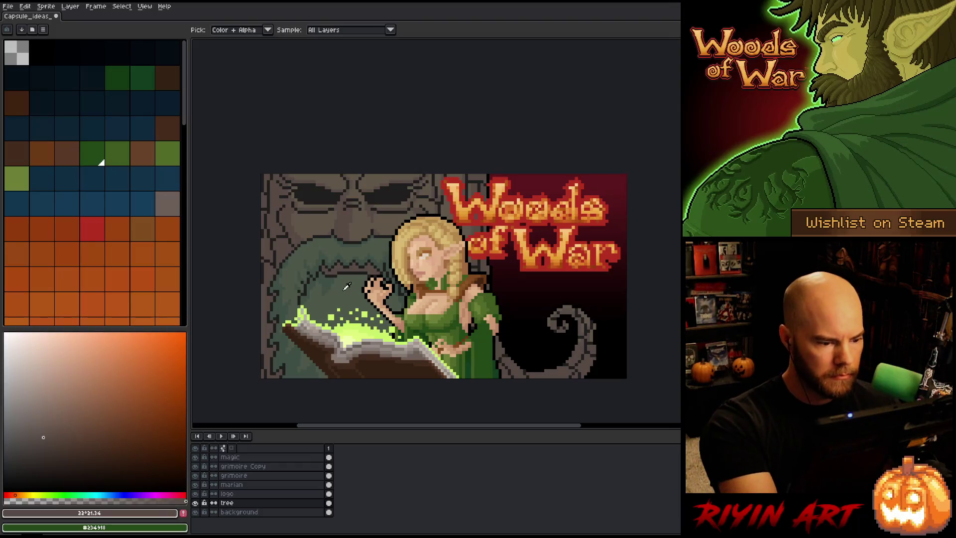
{"action": "left_click", "coordinate": [33, 421]}
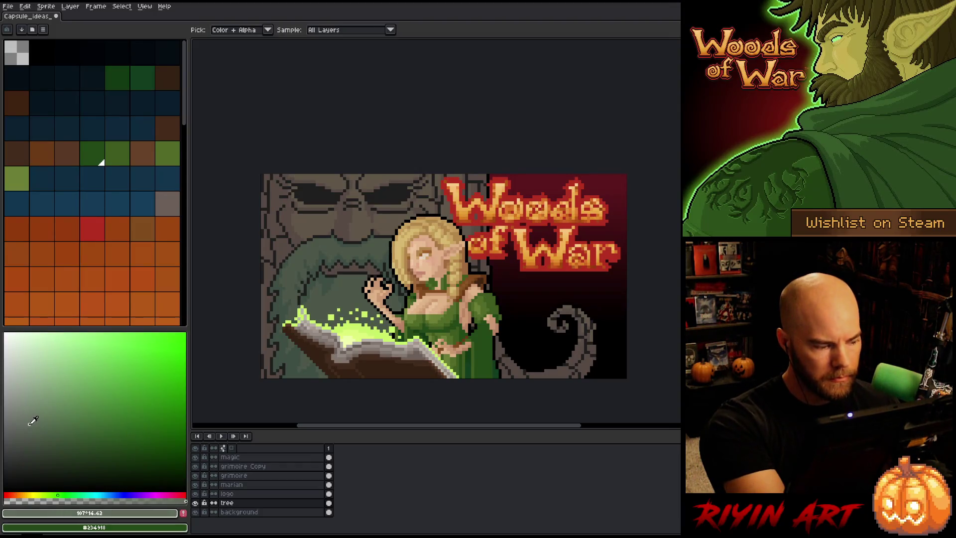
Step: Choose a muted green and shift its hue slightly toward yellow for drawing
{"action": "left_click", "coordinate": [30, 426]}
{"action": "left_click_drag", "start_coordinate": [59, 494], "coordinate": [52, 494]}
{"action": "key", "text": "b"}
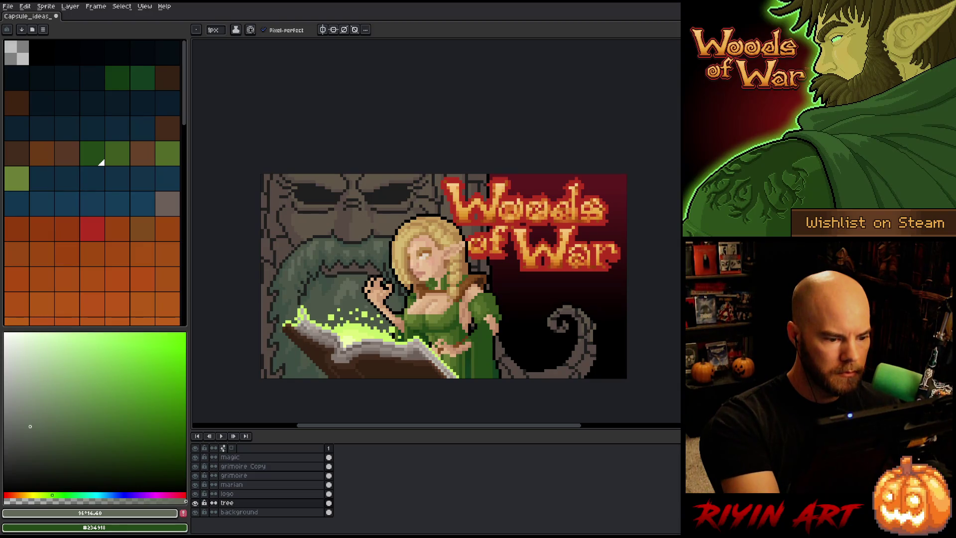
Step: Sample the tree's grey-green #4c5749 and its lighter grey-green tones from the canvas
{"action": "left_click", "coordinate": [343, 301], "text": "alt"}
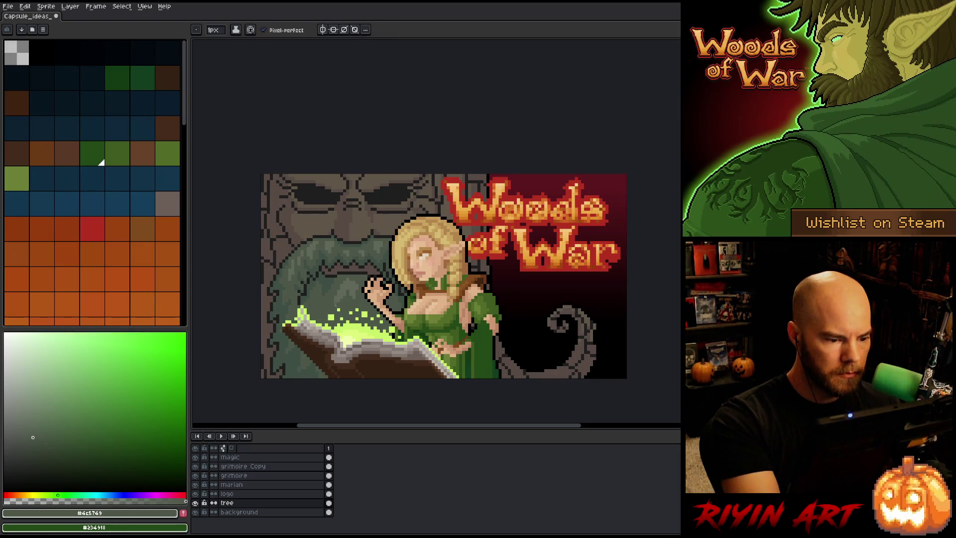
{"action": "left_click", "coordinate": [356, 243], "text": "alt"}
{"action": "left_click", "coordinate": [346, 242], "text": "alt"}
{"action": "left_click", "coordinate": [339, 242], "text": "alt"}
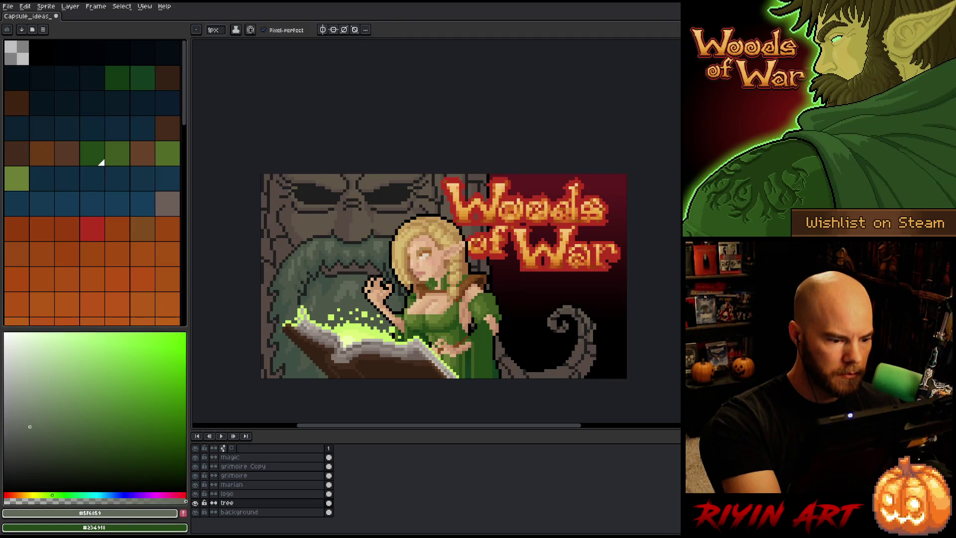
{"action": "left_click", "coordinate": [338, 301], "text": "alt"}
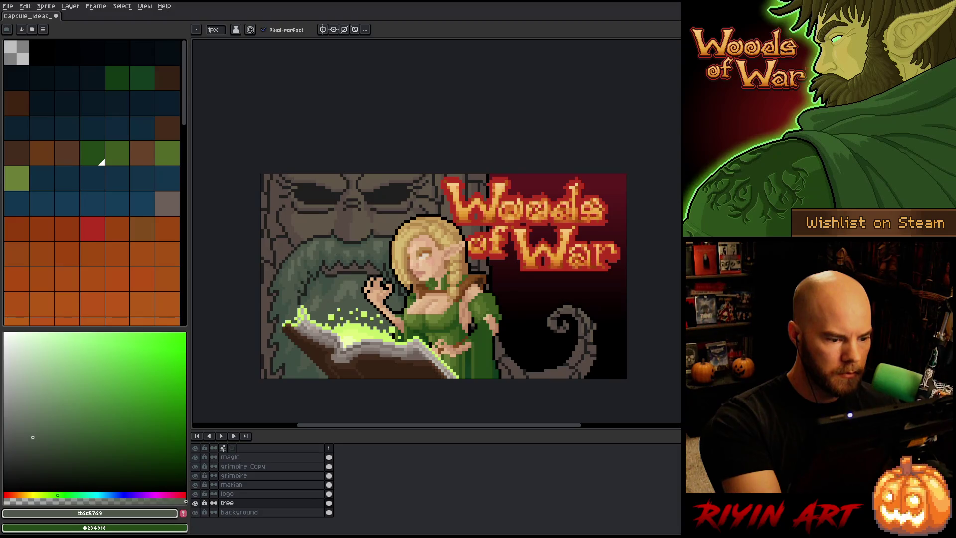
Step: Sample the tree's browns #605449 and #574b44 and bring up Replace Color
{"action": "key", "text": "g"}
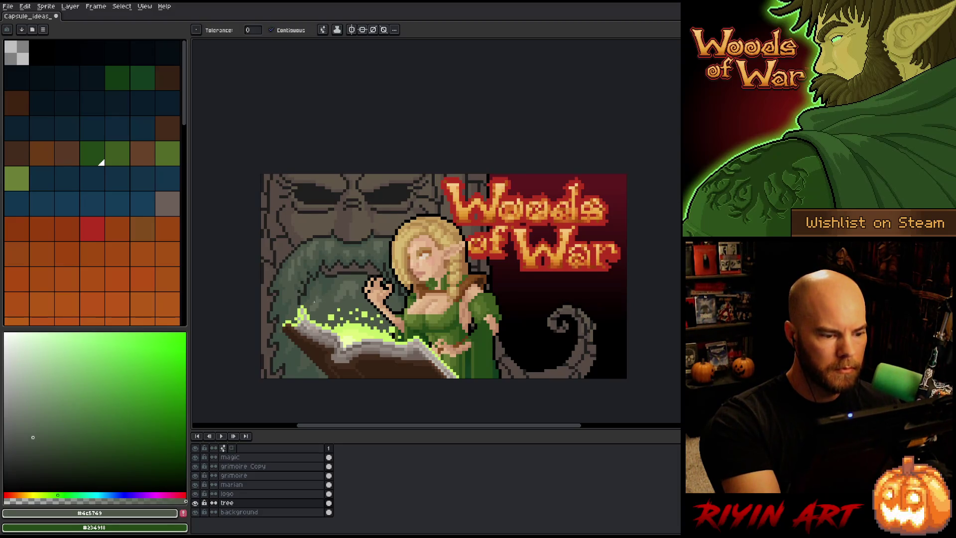
{"action": "left_click", "coordinate": [362, 224], "text": "alt"}
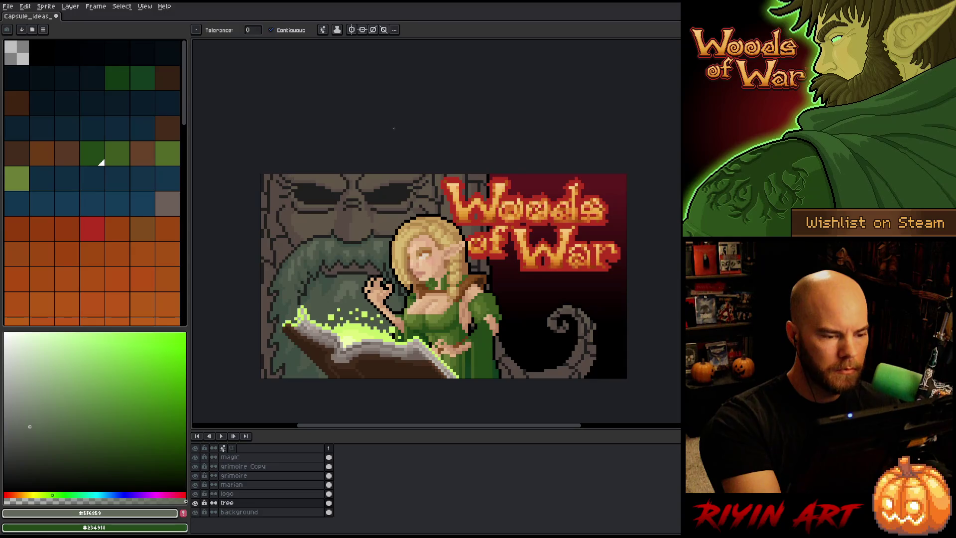
{"action": "left_click", "coordinate": [350, 239], "text": "alt"}
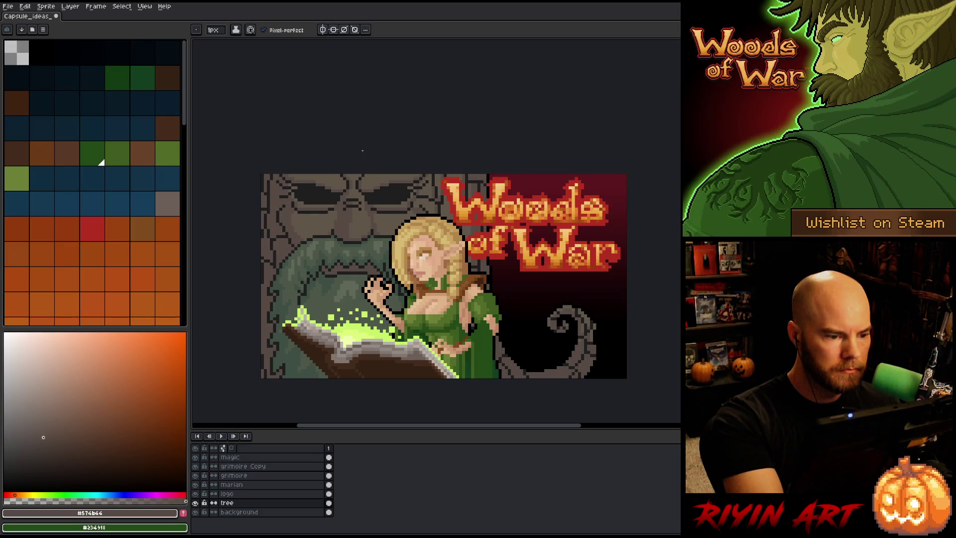
{"action": "key", "text": "i"}
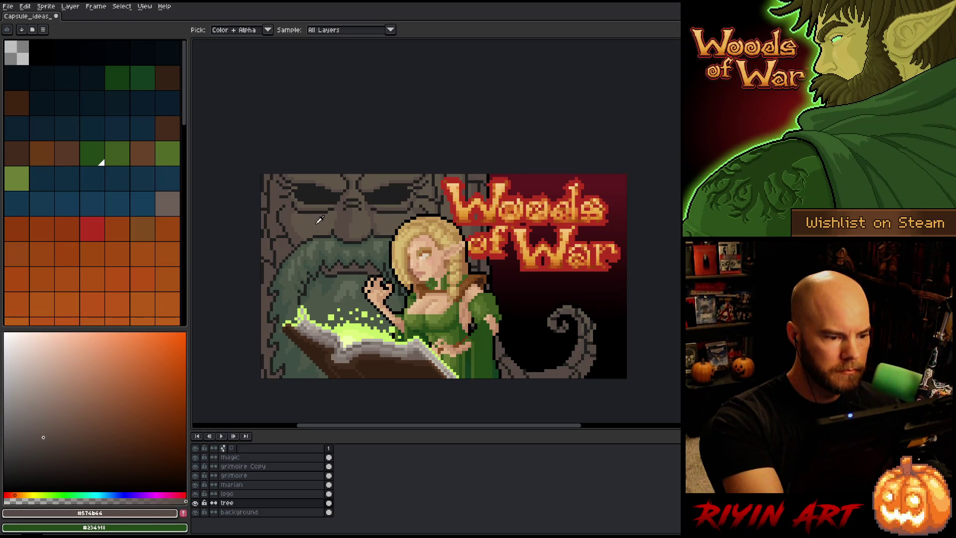
{"action": "left_click", "coordinate": [320, 220]}
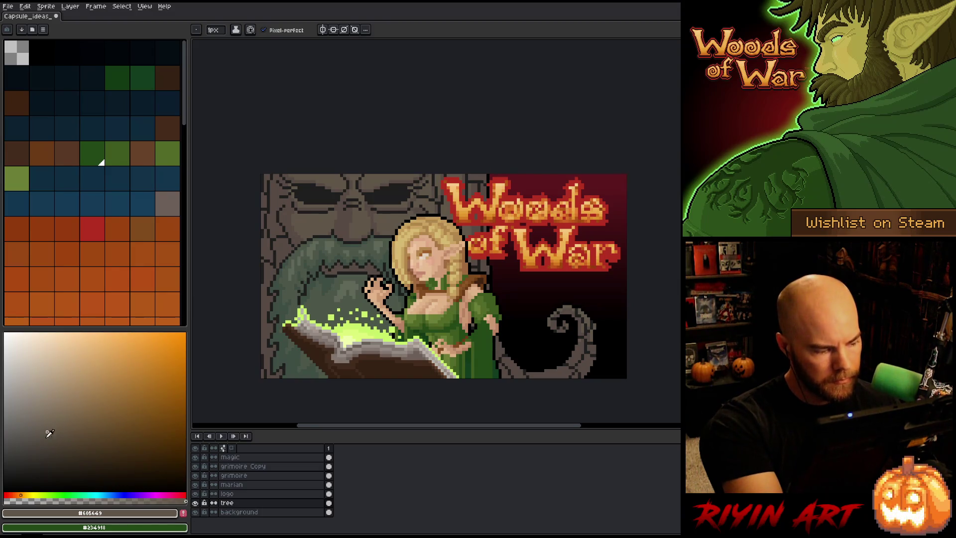
{"action": "key", "text": "alt"}
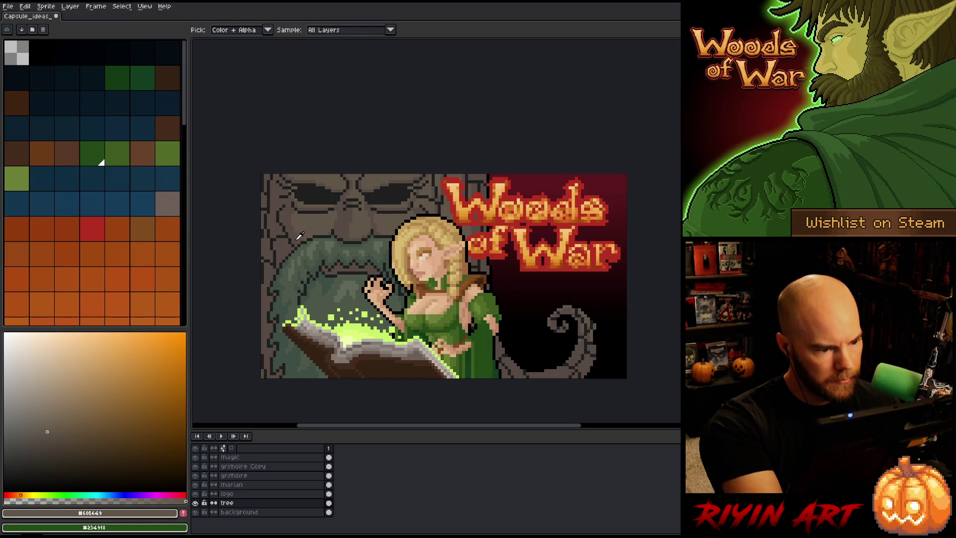
{"action": "left_click", "coordinate": [298, 239]}
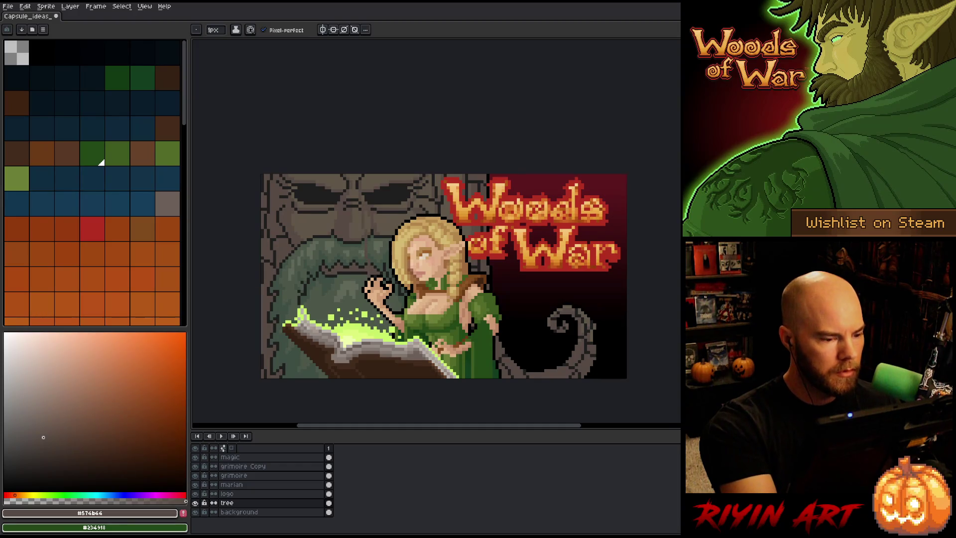
{"action": "key", "text": "shift+r"}
Step: Replace the tree's grey-green #5f6859 with the darker #5a6354 by lowering HSL lightness from 38 to 36
{"action": "left_click", "coordinate": [333, 240]}
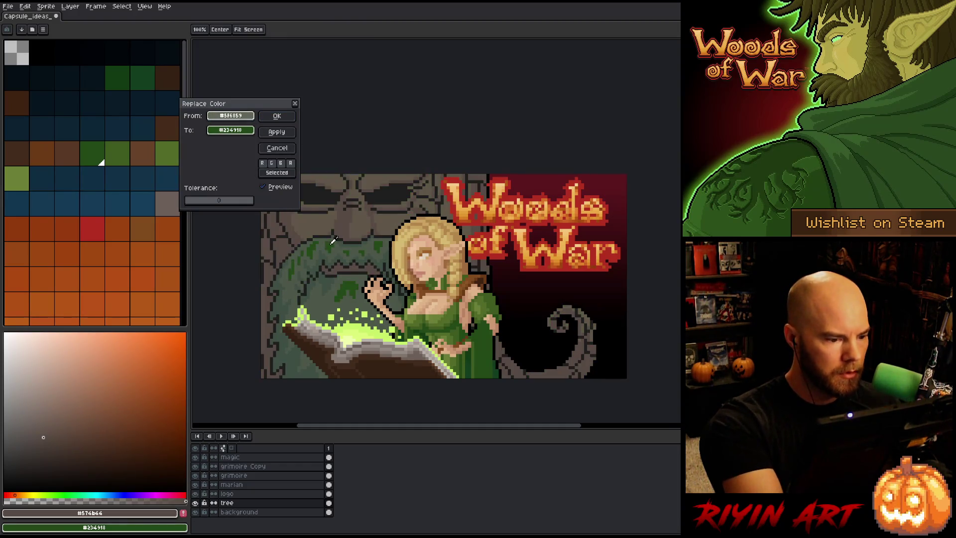
{"action": "left_click_drag", "start_coordinate": [230, 116], "coordinate": [230, 130]}
{"action": "left_click", "coordinate": [249, 130]}
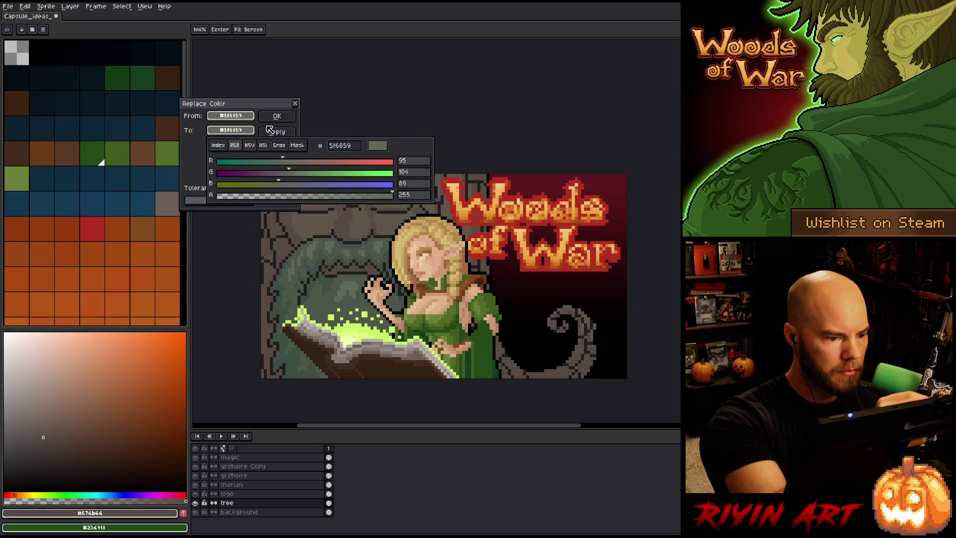
{"action": "left_click", "coordinate": [231, 130]}
{"action": "left_click", "coordinate": [264, 145]}
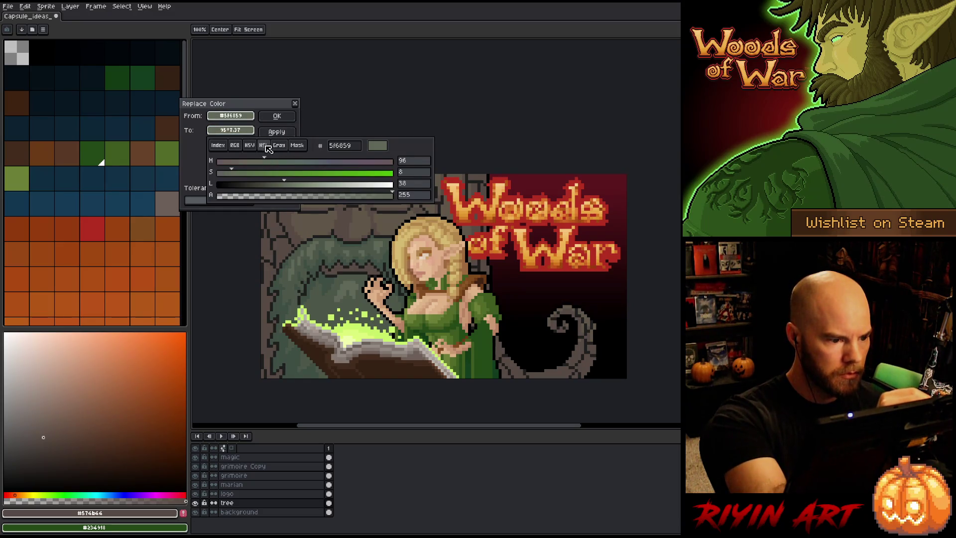
{"action": "left_click", "coordinate": [281, 185]}
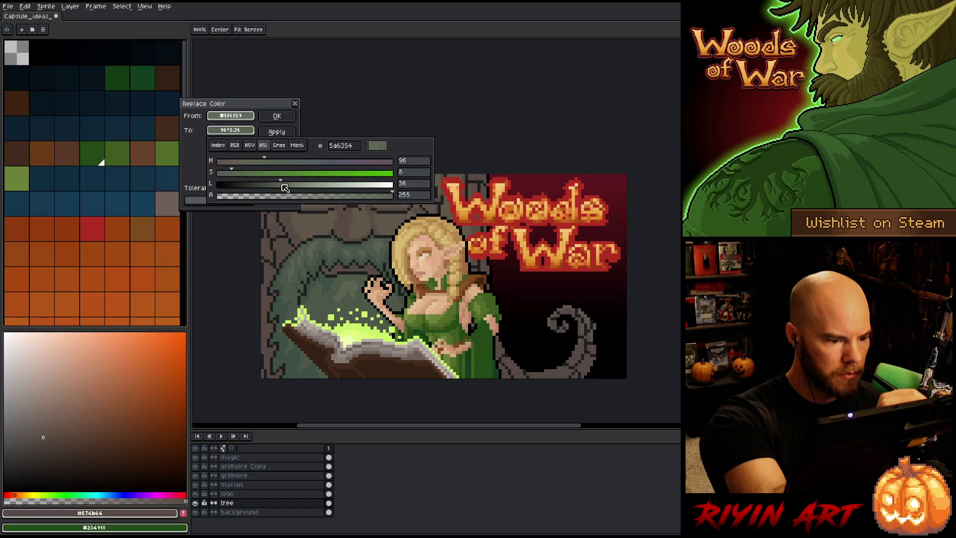
{"action": "left_click", "coordinate": [277, 115]}
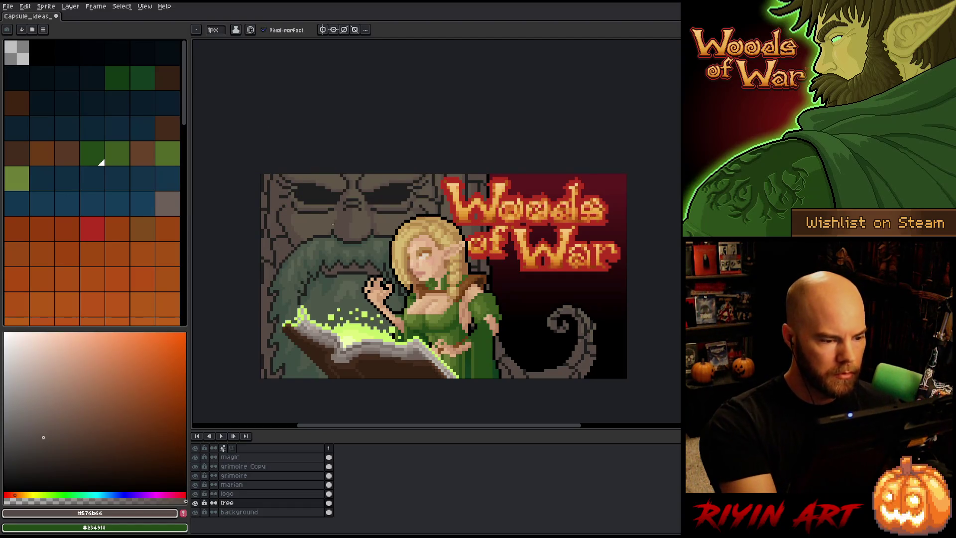
{"action": "key", "text": "i"}
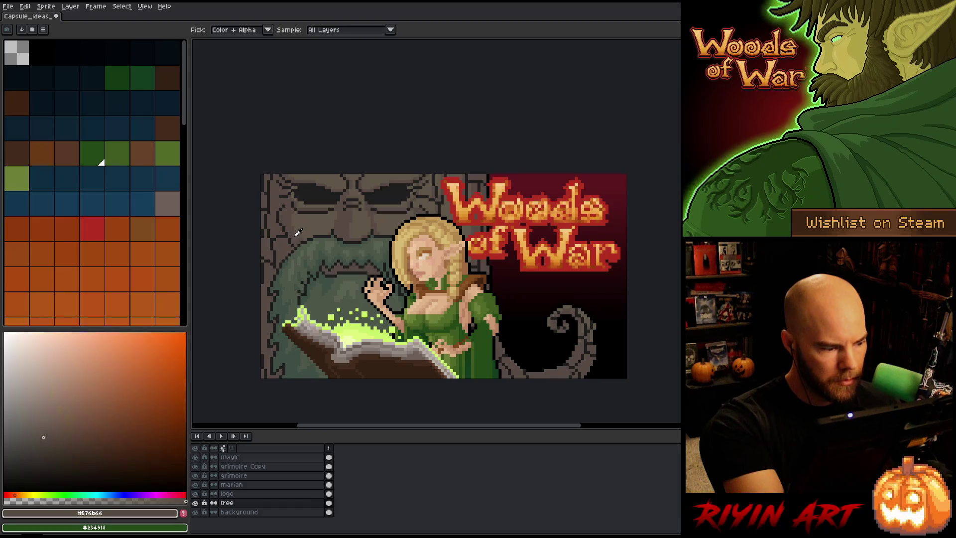
{"action": "left_click", "coordinate": [301, 229]}
Step: Shift the stone colour yellower and lighter to #706855, then enable vertical symmetry
{"action": "key", "text": "b"}
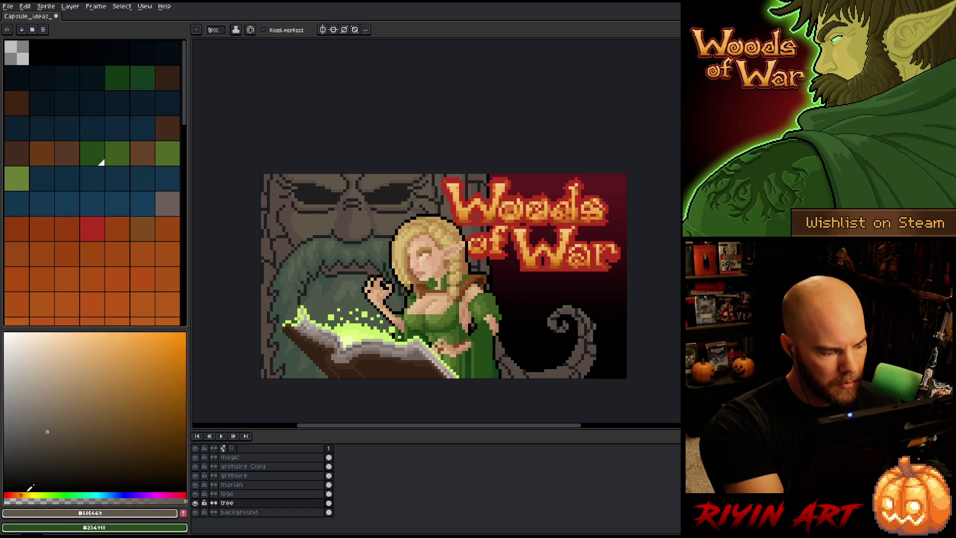
{"action": "left_click", "coordinate": [25, 495]}
{"action": "left_click_drag", "start_coordinate": [52, 417], "coordinate": [48, 420]}
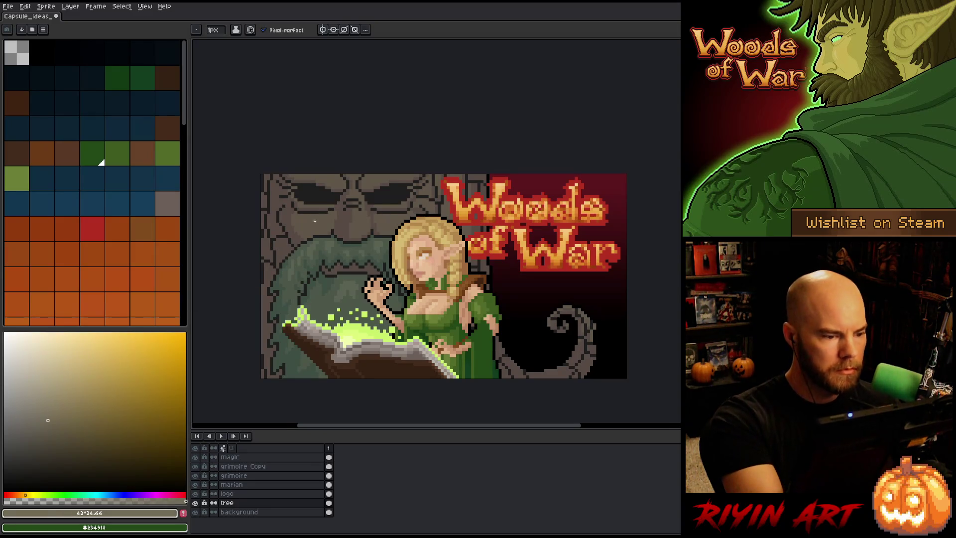
{"action": "left_click", "coordinate": [47, 422]}
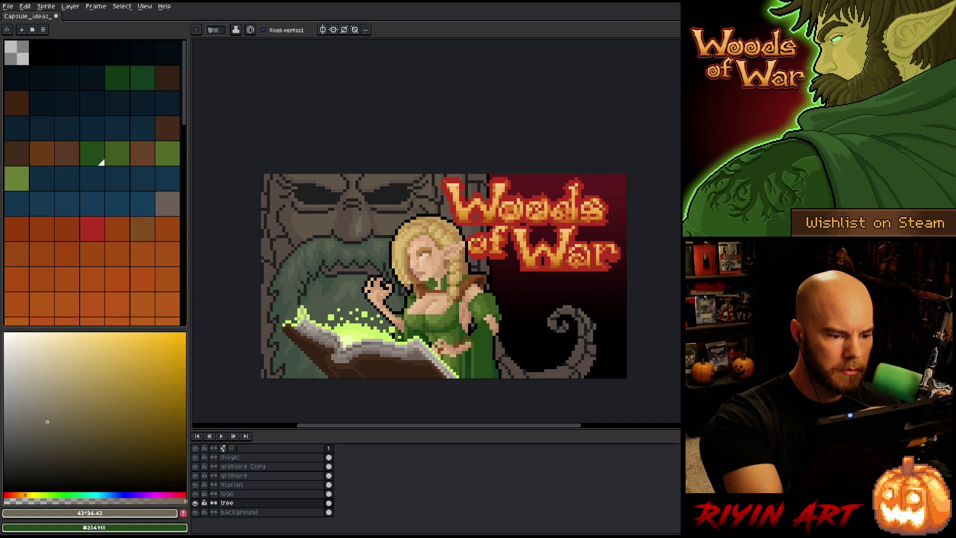
{"action": "left_click", "coordinate": [359, 230], "text": "alt"}
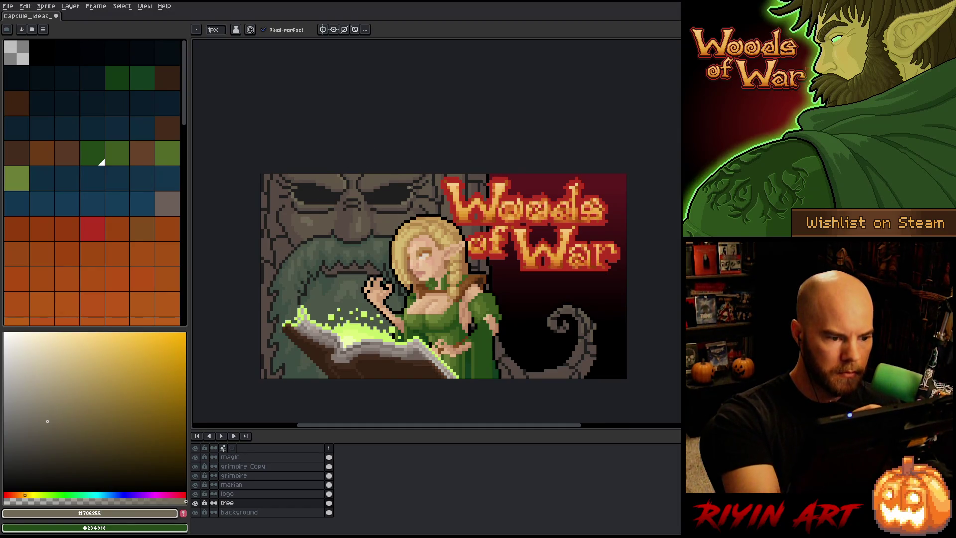
{"action": "left_click", "coordinate": [322, 30]}
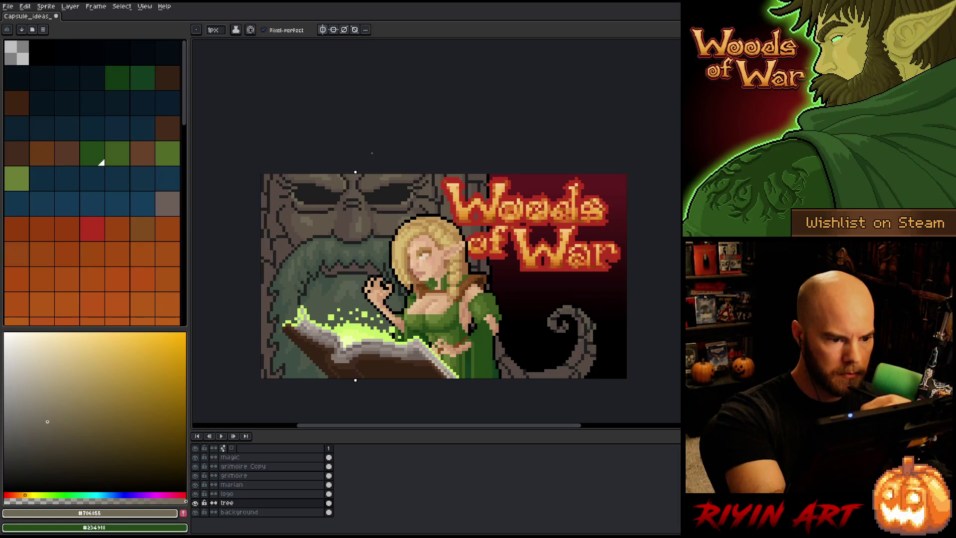
{"action": "left_click", "coordinate": [387, 177], "text": "alt"}
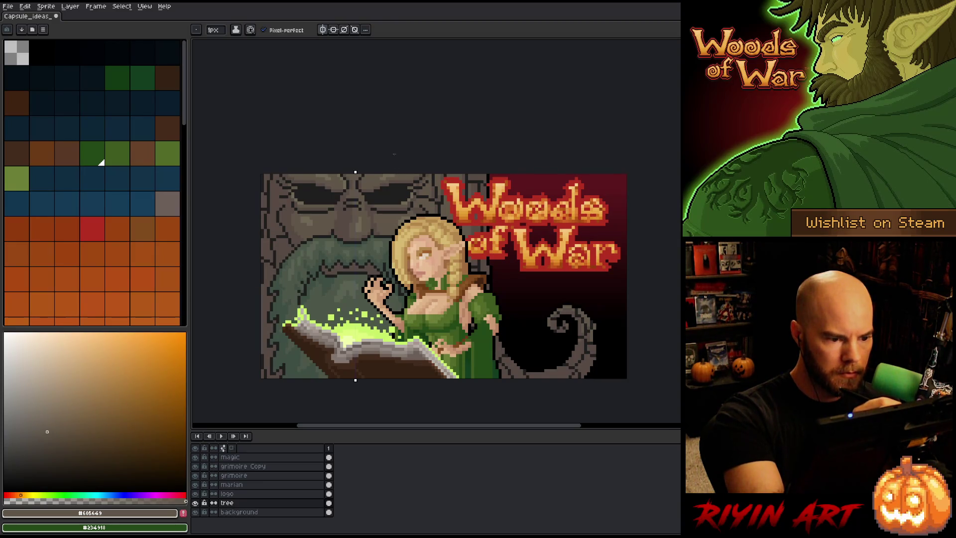
Step: Nudge the symmetry axis a few pixels left while alternating stone tones #605649 and #706855
{"action": "left_click", "coordinate": [387, 172], "text": "alt"}
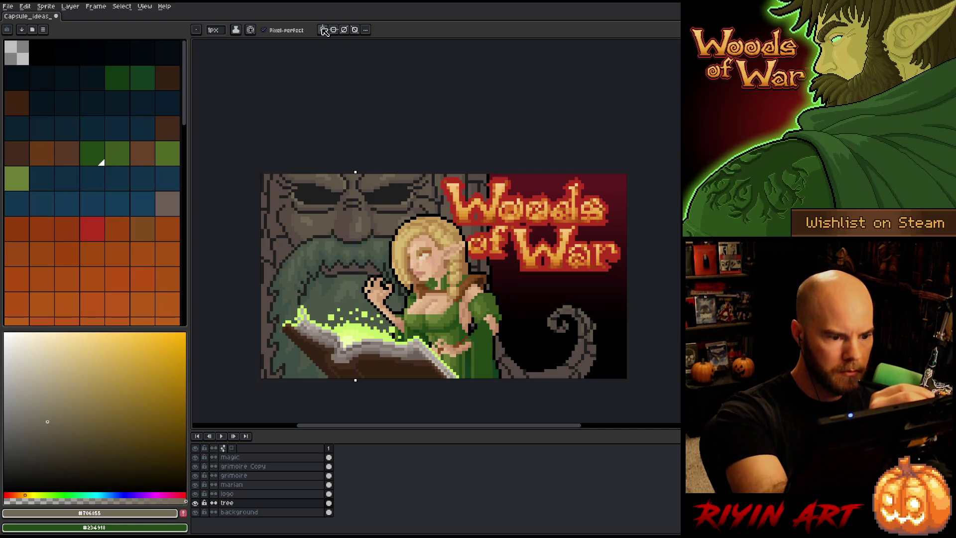
{"action": "left_click_drag", "start_coordinate": [355, 172], "coordinate": [352, 172]}
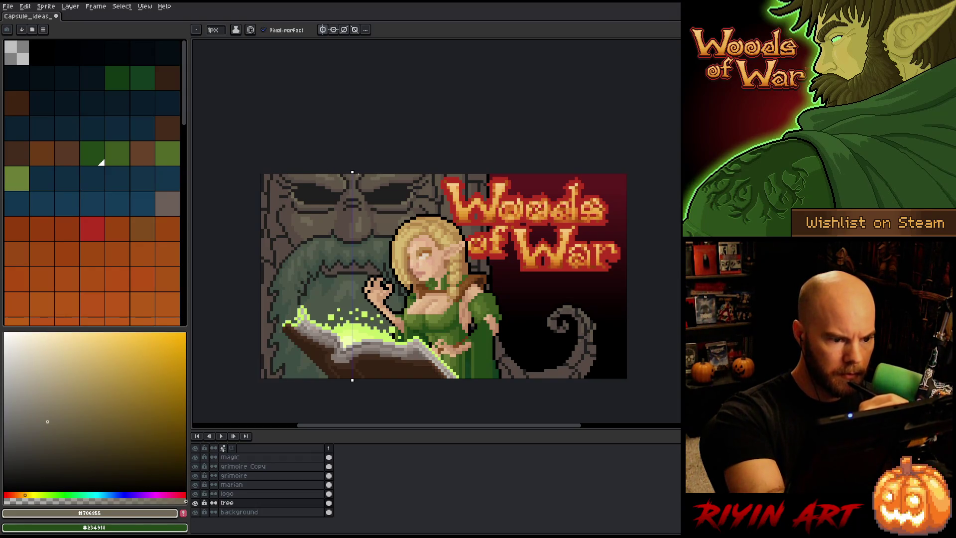
{"action": "left_click", "coordinate": [335, 181], "text": "alt"}
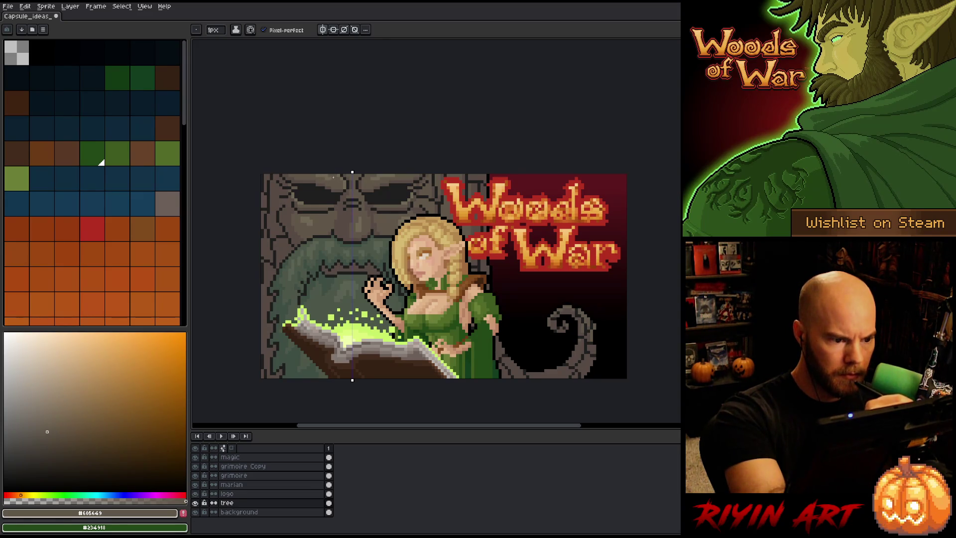
{"action": "left_click", "coordinate": [375, 176], "text": "alt"}
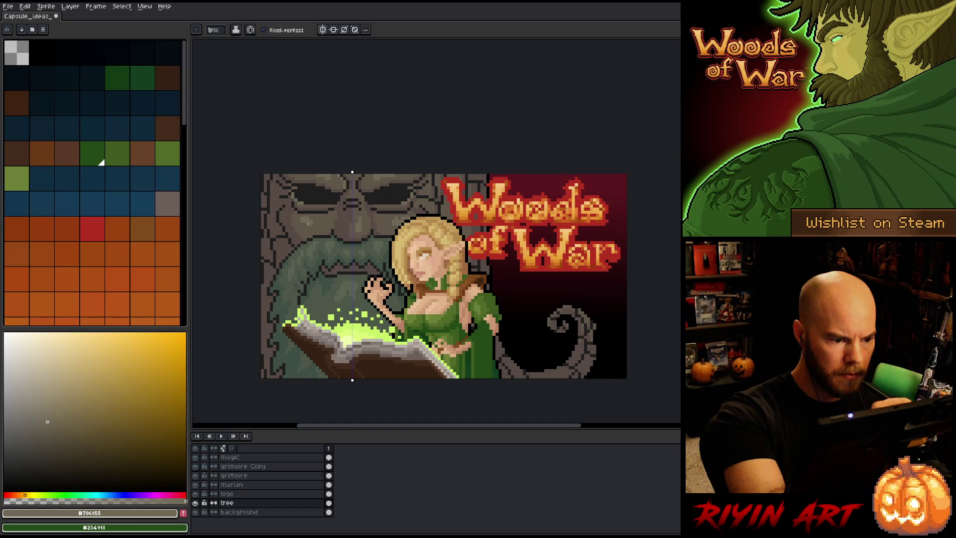
{"action": "left_click", "coordinate": [311, 217], "text": "alt"}
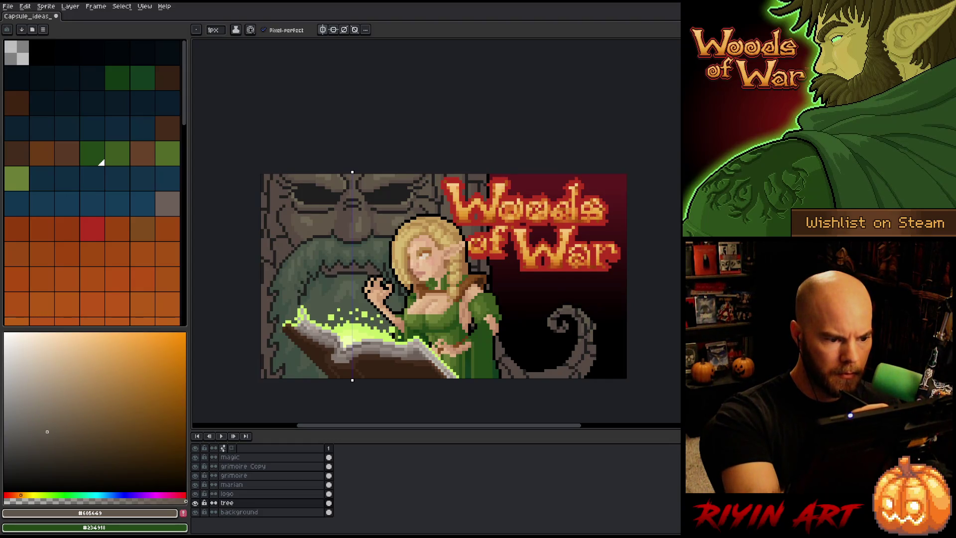
{"action": "left_click", "coordinate": [367, 222], "text": "alt"}
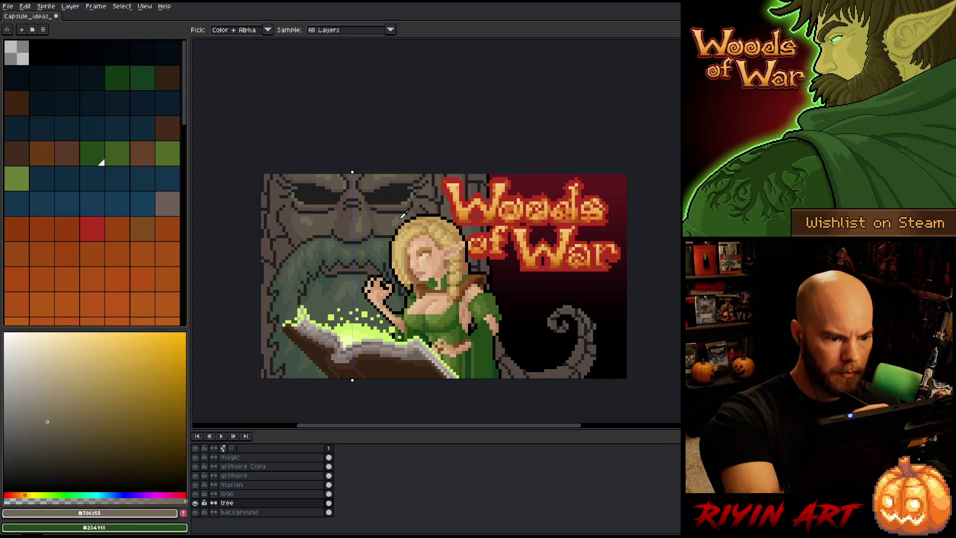
Step: With symmetry off, shade the face with stone tones #706855, #605649 and #574b44, then save
{"action": "left_click", "coordinate": [364, 219], "text": "alt"}
{"action": "left_click", "coordinate": [342, 29]}
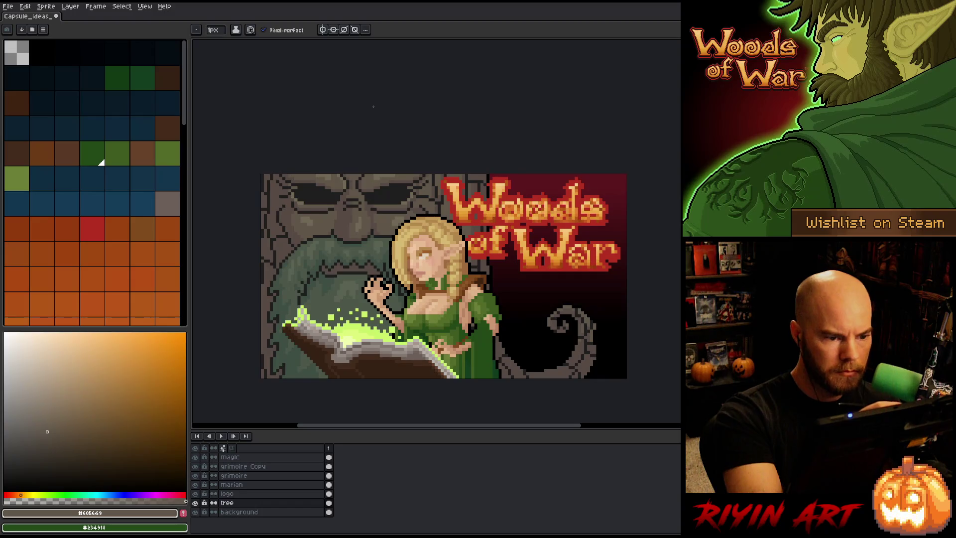
{"action": "left_click", "coordinate": [357, 203], "text": "alt"}
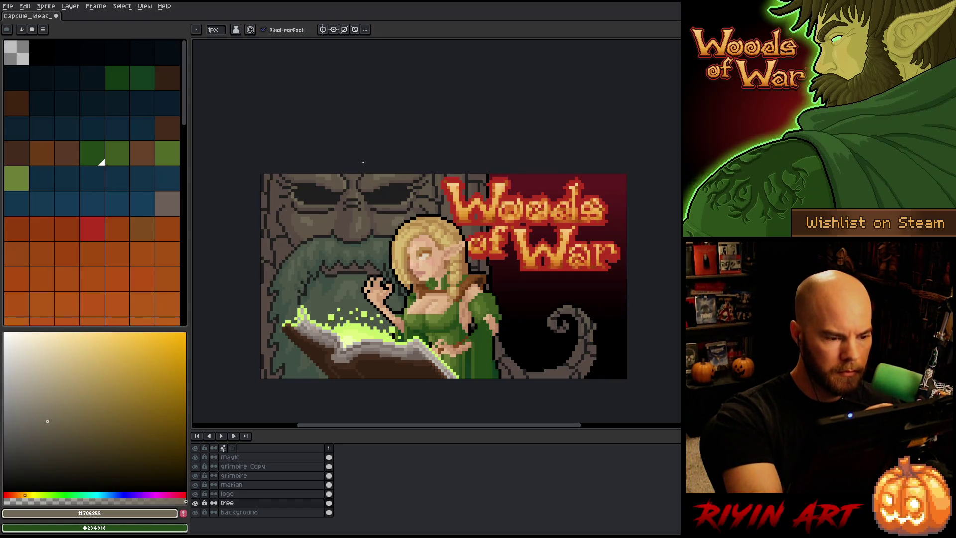
{"action": "left_click", "coordinate": [355, 185], "text": "alt"}
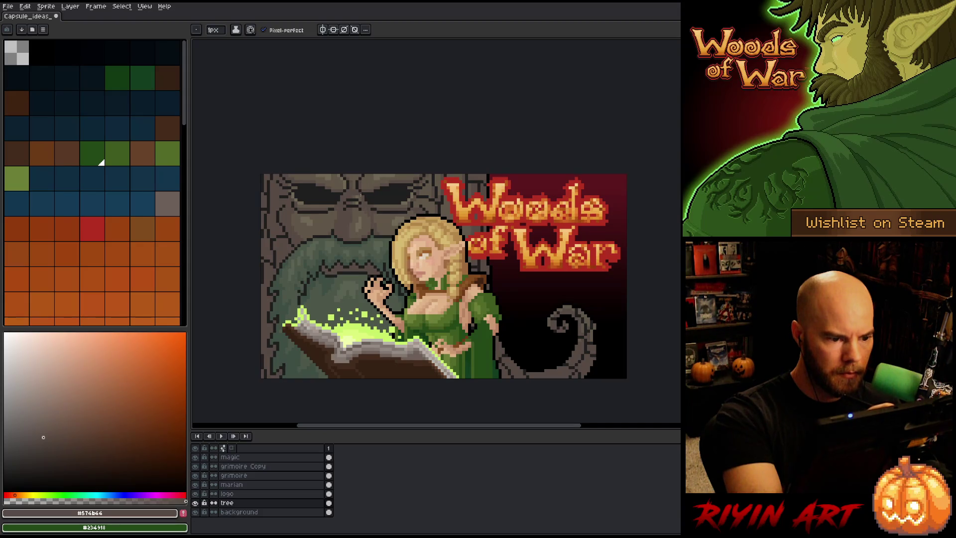
{"action": "key", "text": "i"}
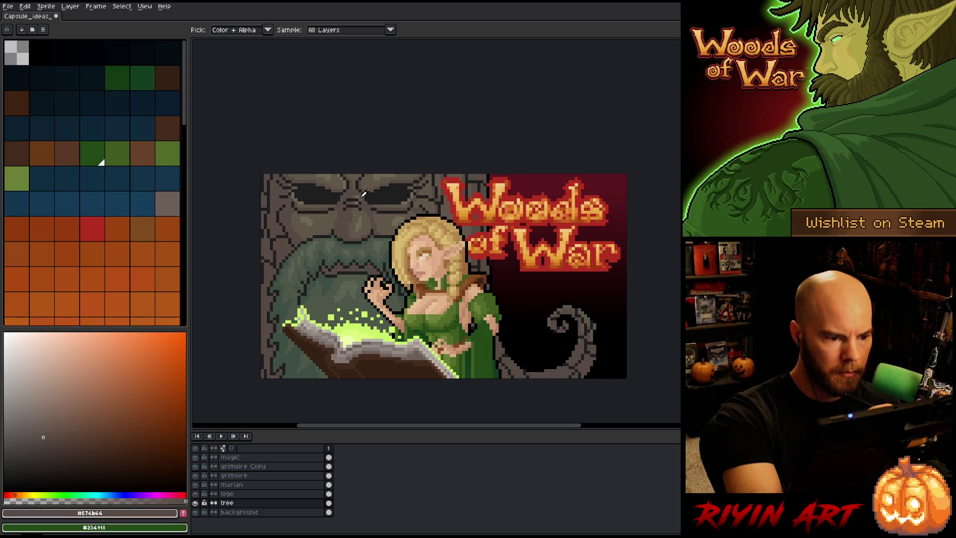
{"action": "left_click", "coordinate": [364, 193]}
{"action": "key", "text": "b"}
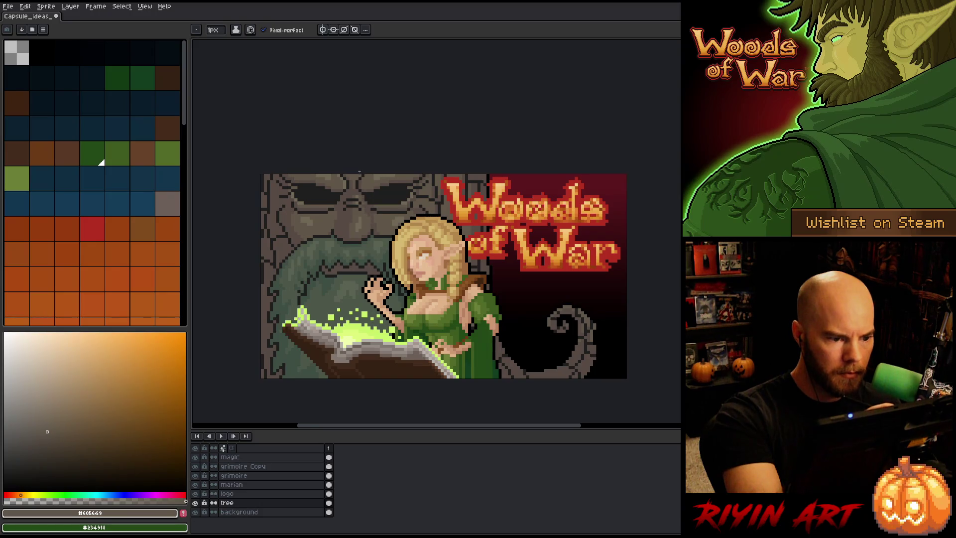
{"action": "left_click", "coordinate": [358, 208], "text": "alt"}
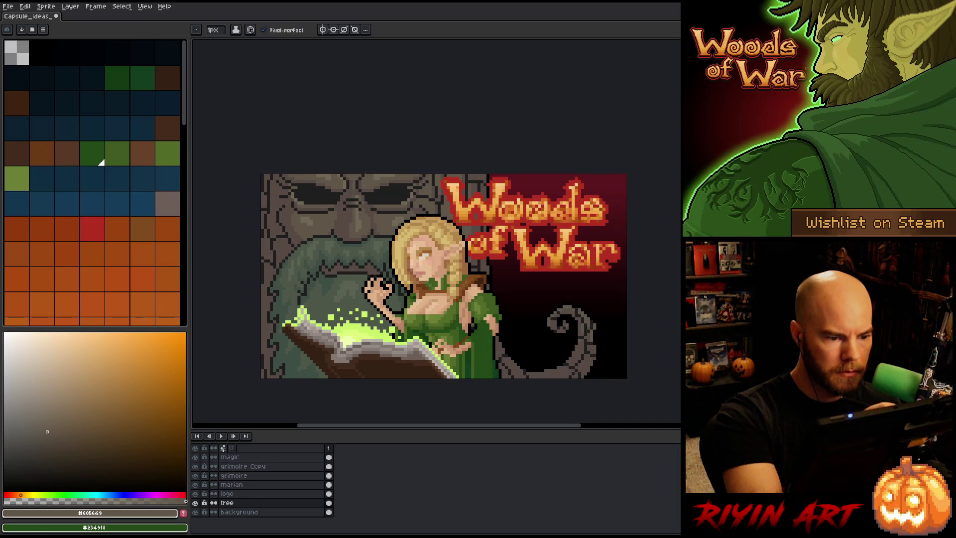
{"action": "left_click", "coordinate": [362, 221], "text": "alt"}
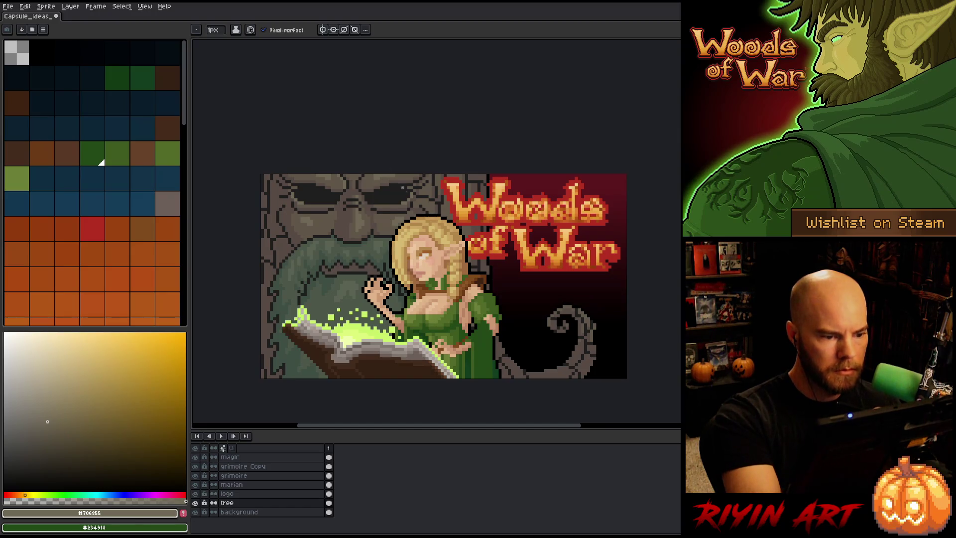
{"action": "key", "text": "alt"}
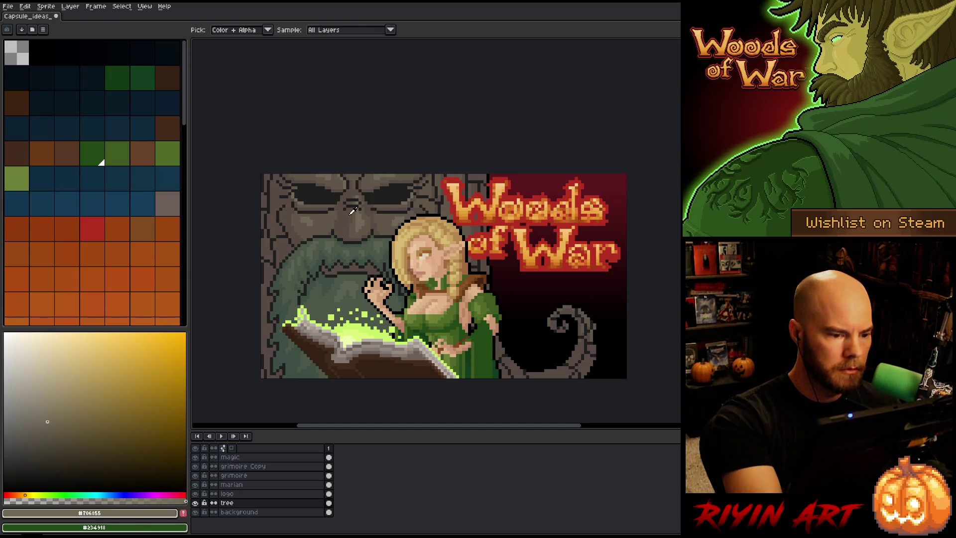
{"action": "left_click", "coordinate": [352, 212]}
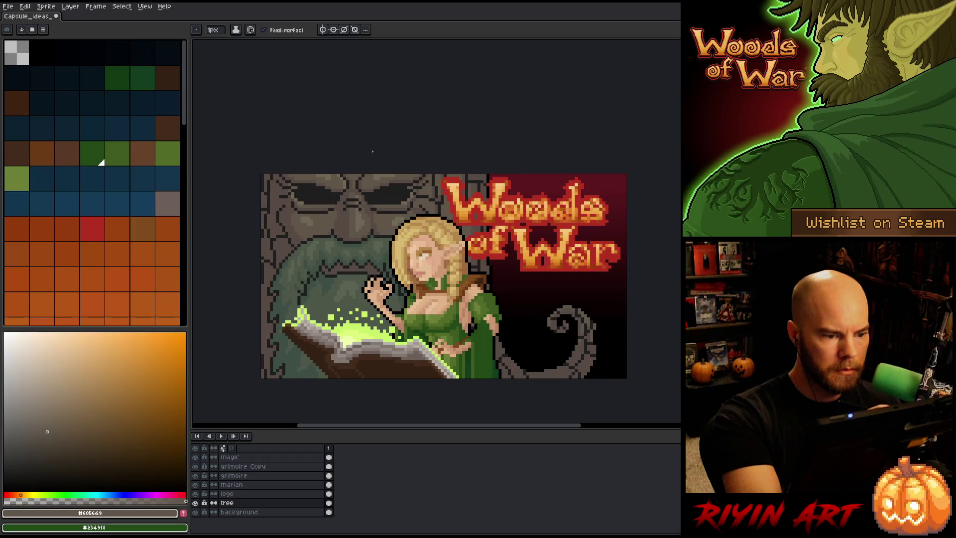
{"action": "left_click", "coordinate": [355, 177], "text": "alt"}
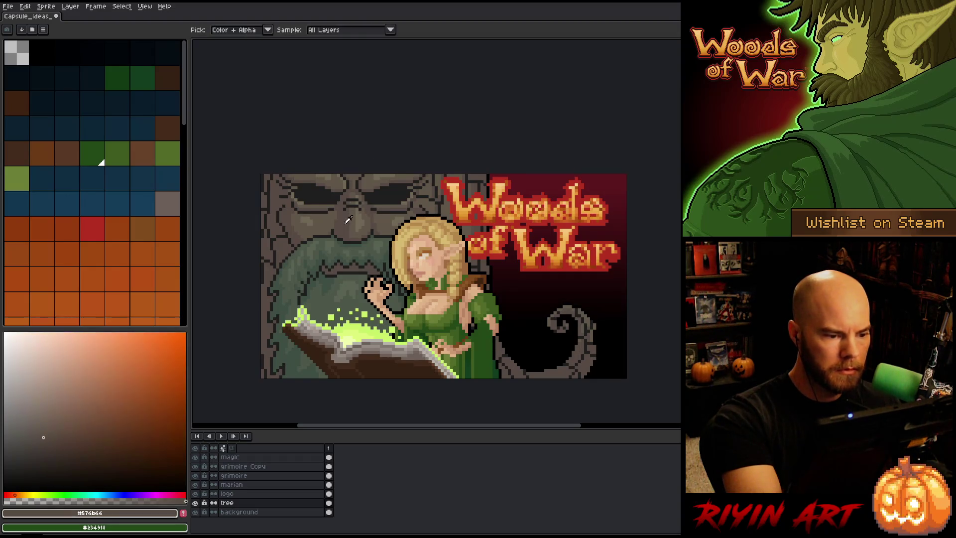
{"action": "key", "text": "ctrl+s"}
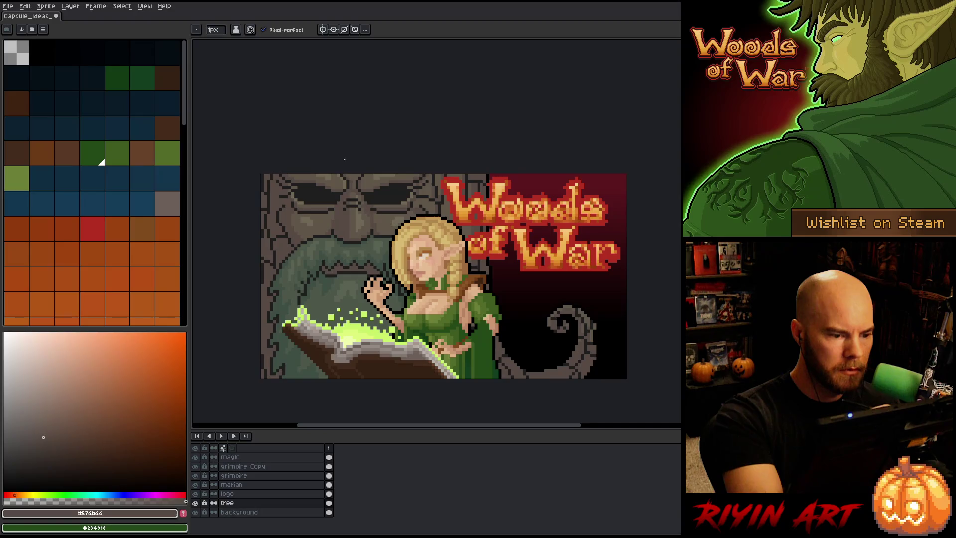
Step: Re-enable vertical mirroring and paint matching dark pixels into both eyes
{"action": "left_click", "coordinate": [372, 220], "text": "alt"}
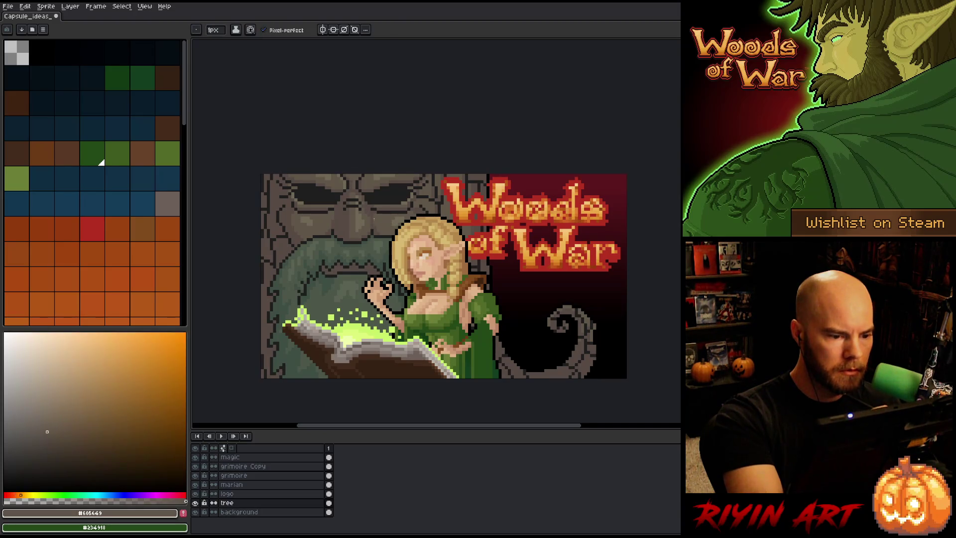
{"action": "left_click", "coordinate": [371, 230], "text": "alt"}
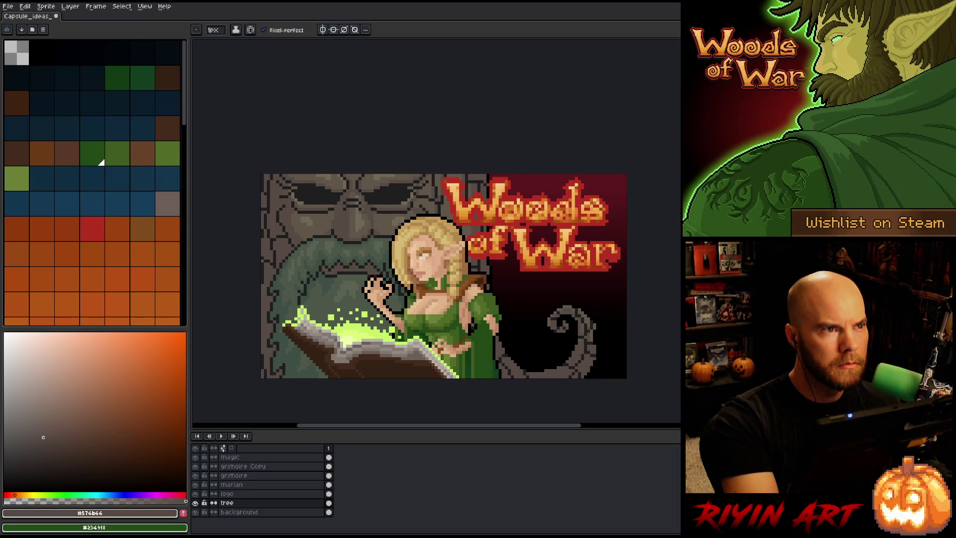
{"action": "left_click", "coordinate": [308, 217], "text": "alt"}
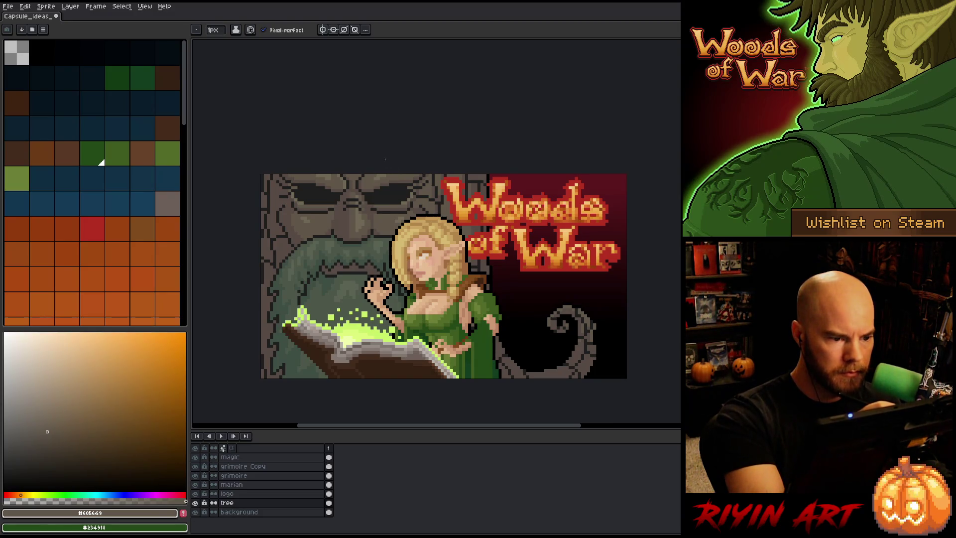
{"action": "left_click", "coordinate": [374, 176], "text": "alt"}
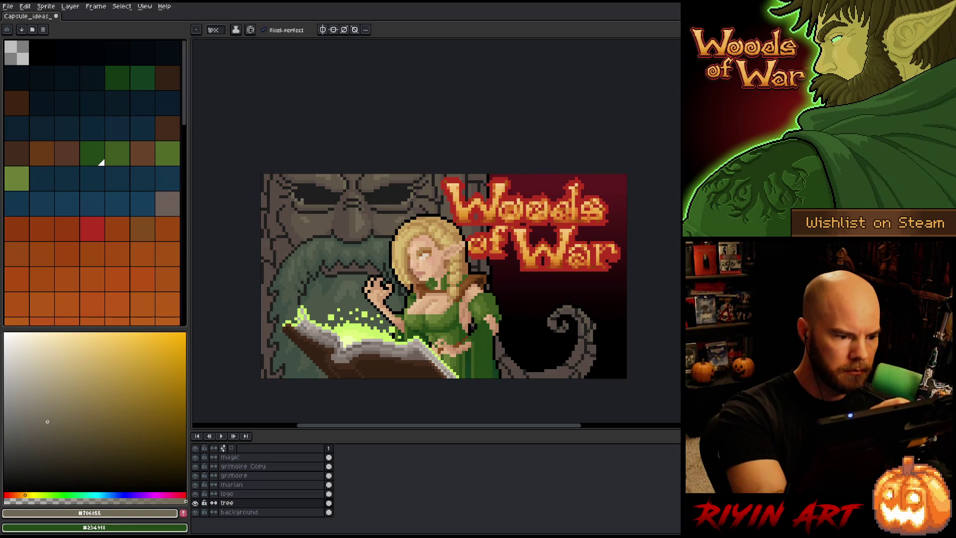
{"action": "left_click", "coordinate": [311, 202], "text": "alt"}
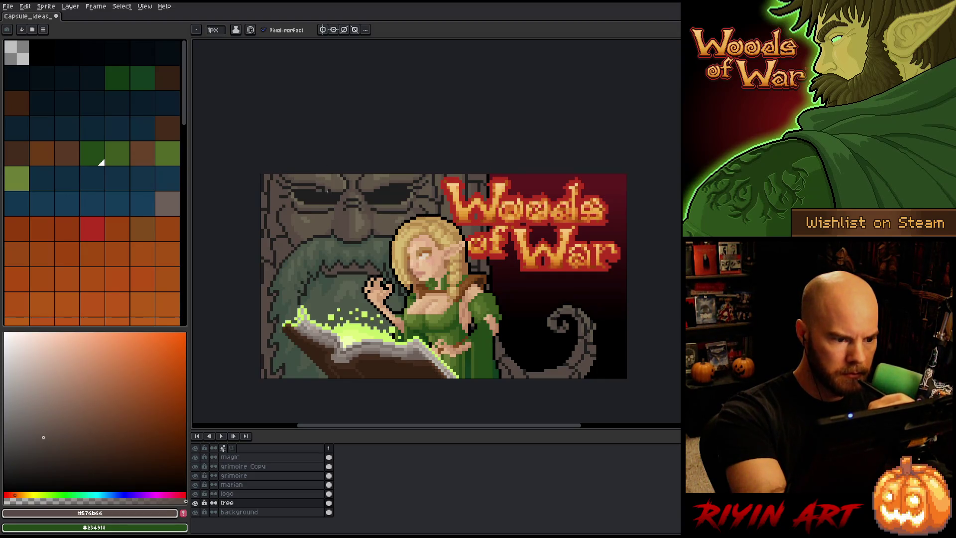
{"action": "left_click", "coordinate": [323, 30]}
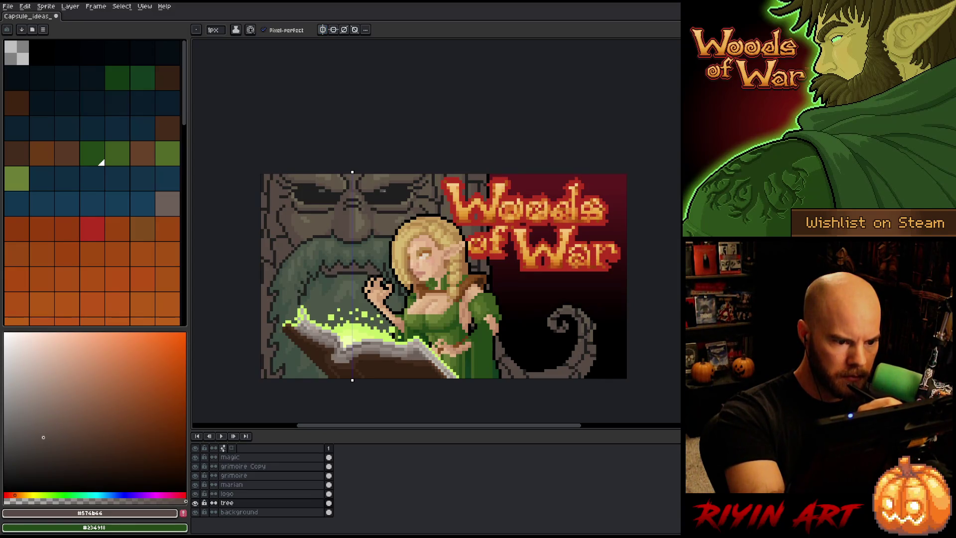
{"action": "left_click", "coordinate": [388, 190]}
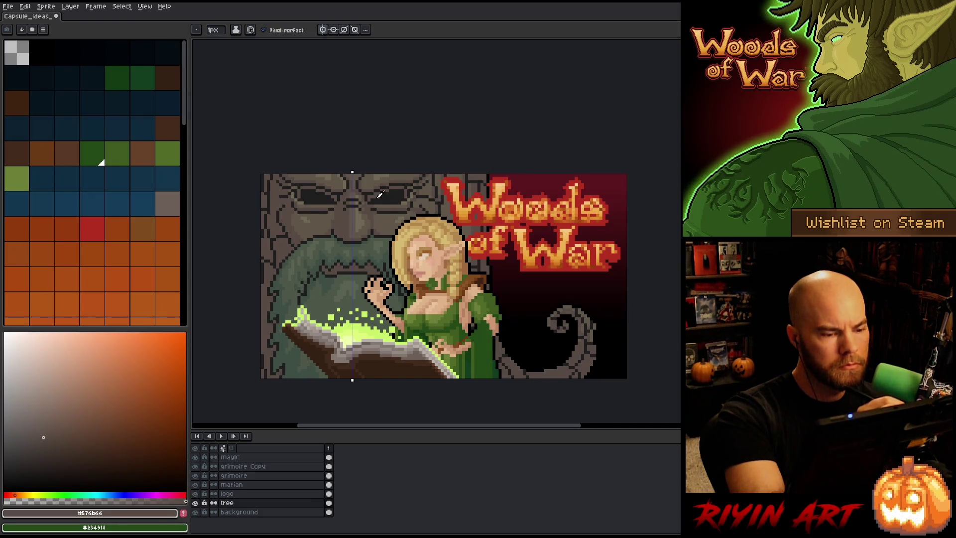
Step: Sample the eye and stone colours, then pick a darker shade with hue pushed toward red
{"action": "left_click", "coordinate": [370, 199], "text": "alt"}
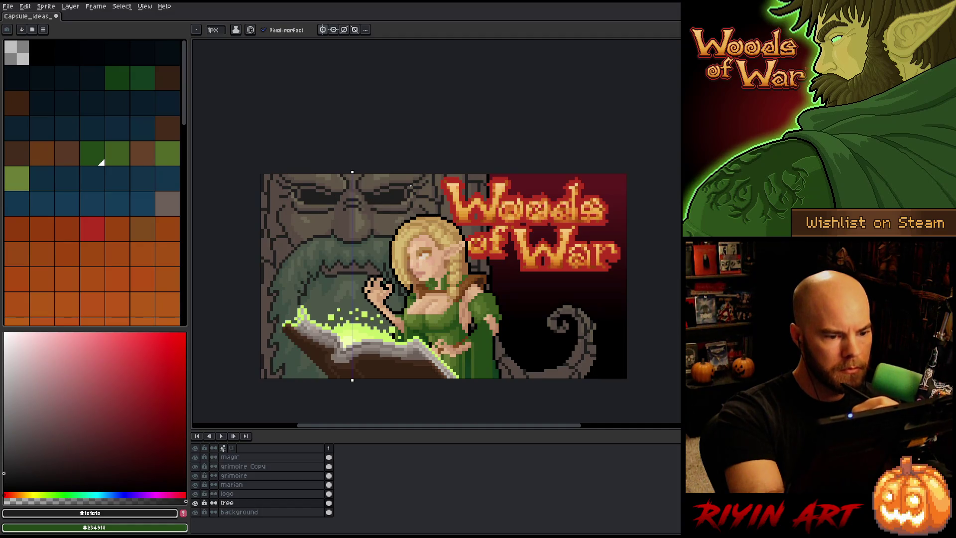
{"action": "left_click", "coordinate": [384, 196], "text": "alt"}
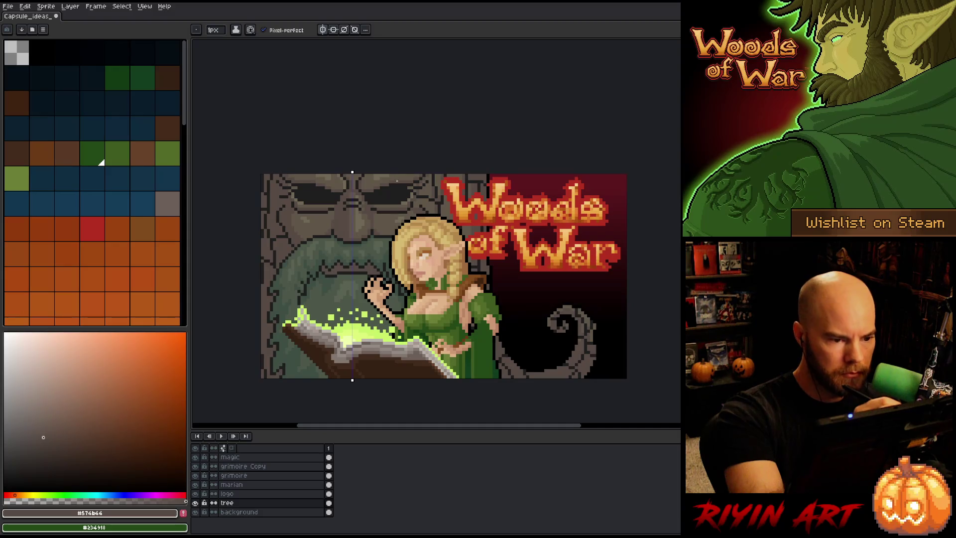
{"action": "key", "text": "i"}
{"action": "key", "text": "b"}
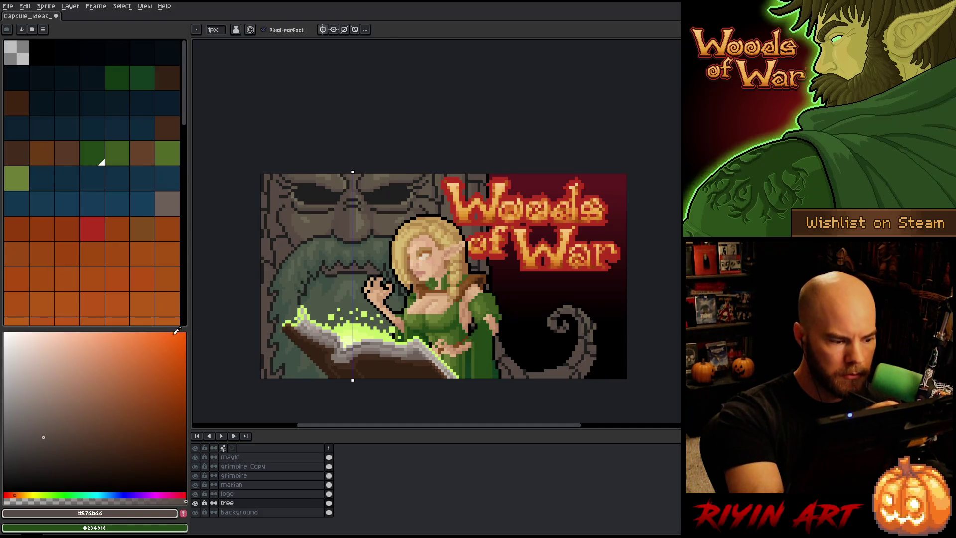
{"action": "left_click", "coordinate": [50, 450]}
{"action": "left_click", "coordinate": [10, 496]}
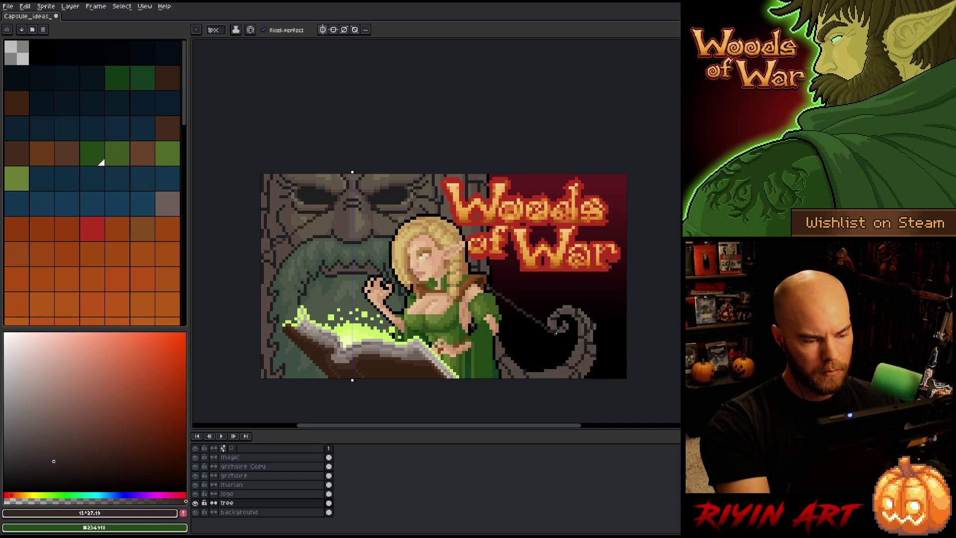
Step: Replace the tree's near-black outline colour with a slightly darkened reddish-brown
{"action": "key", "text": "shift+r"}
{"action": "left_click", "coordinate": [237, 121]}
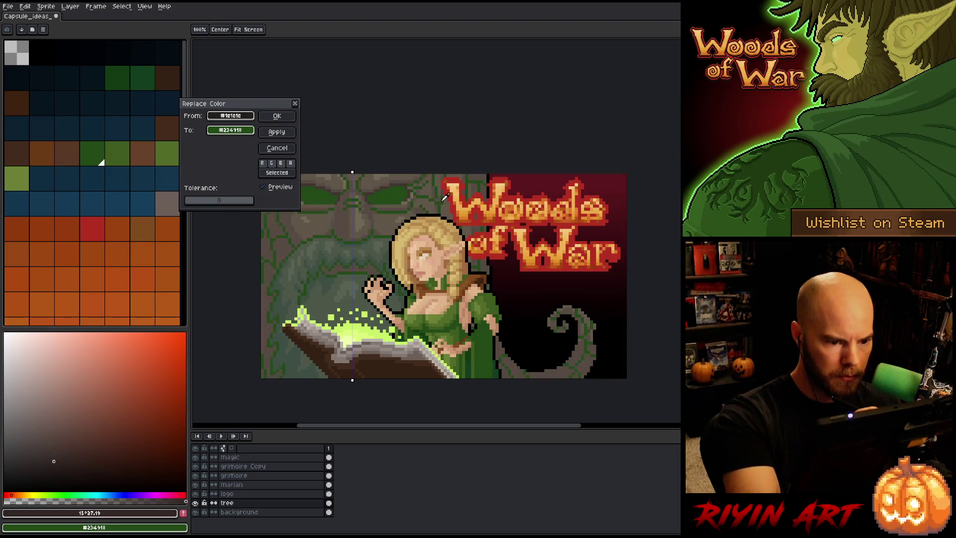
{"action": "mouse_move", "coordinate": [241, 134]}
{"action": "left_mouse_down"}
{"action": "mouse_move", "coordinate": [149, 423]}
{"action": "mouse_move", "coordinate": [135, 518]}
{"action": "left_mouse_up"}
{"action": "left_click", "coordinate": [241, 129]}
{"action": "left_click", "coordinate": [244, 184]}
{"action": "left_click_drag", "start_coordinate": [219, 103], "coordinate": [249, 69]}
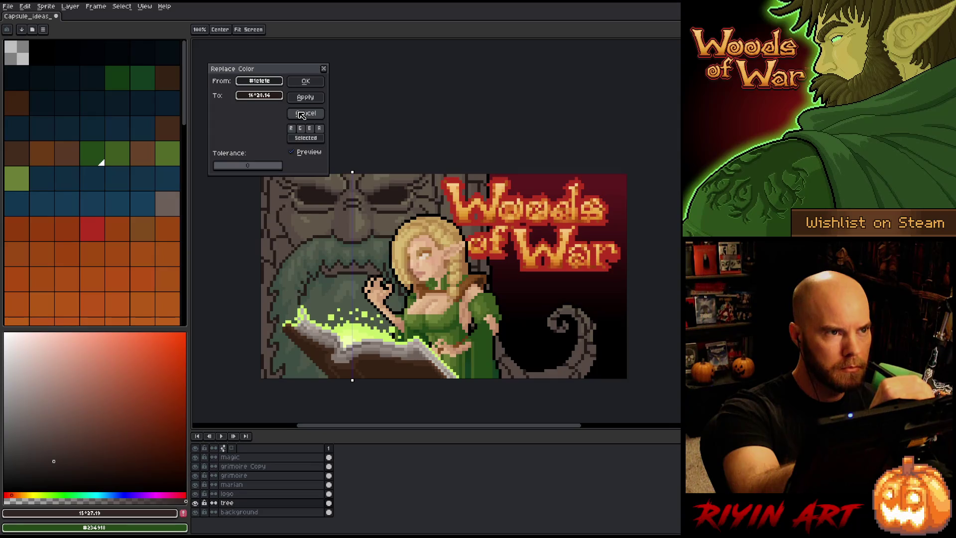
{"action": "left_click", "coordinate": [305, 80]}
{"action": "left_click", "coordinate": [488, 169], "text": "alt"}
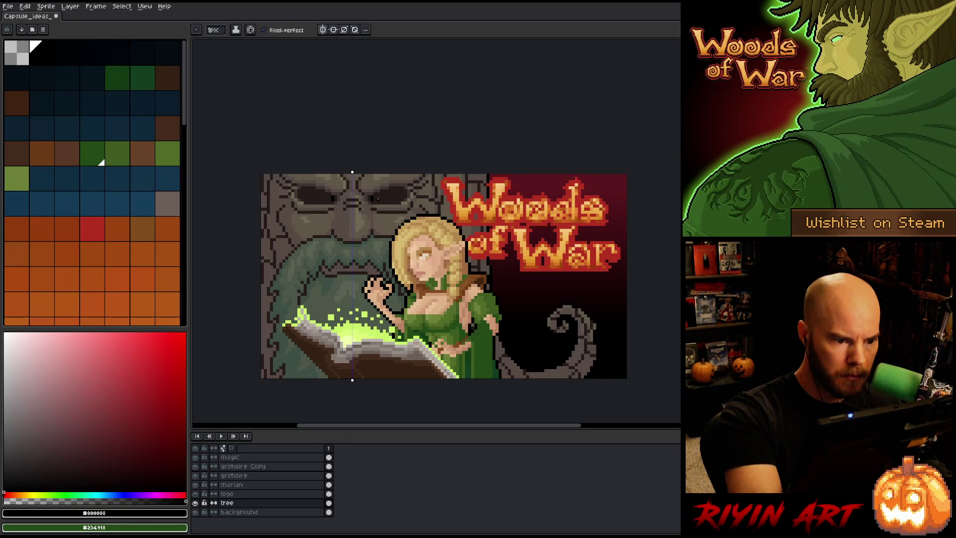
Step: Paint black into both mirrored eye sockets, darken a few right-eye pixels, then disable mirroring
{"action": "left_click_drag", "start_coordinate": [377, 198], "coordinate": [387, 194]}
{"action": "left_click_drag", "start_coordinate": [315, 192], "coordinate": [322, 195]}
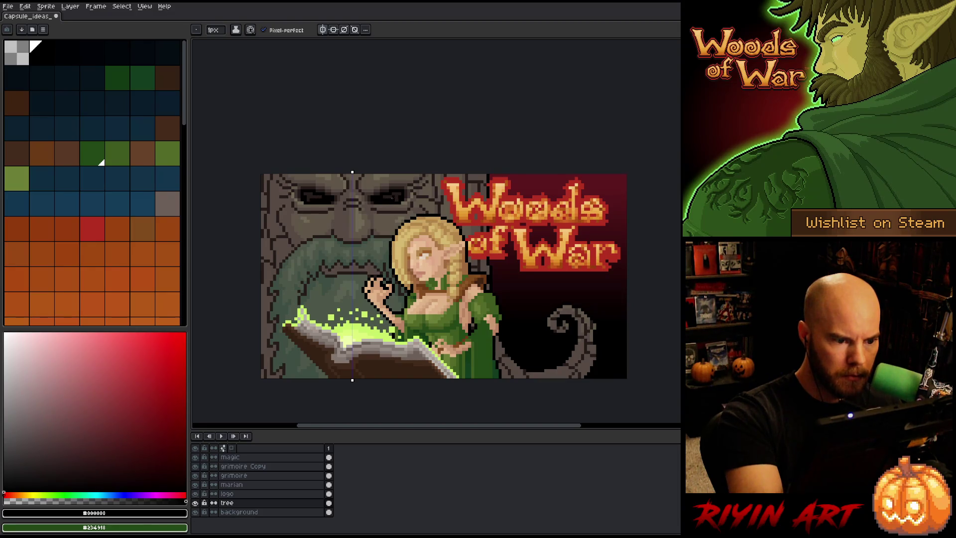
{"action": "left_click", "coordinate": [397, 196]}
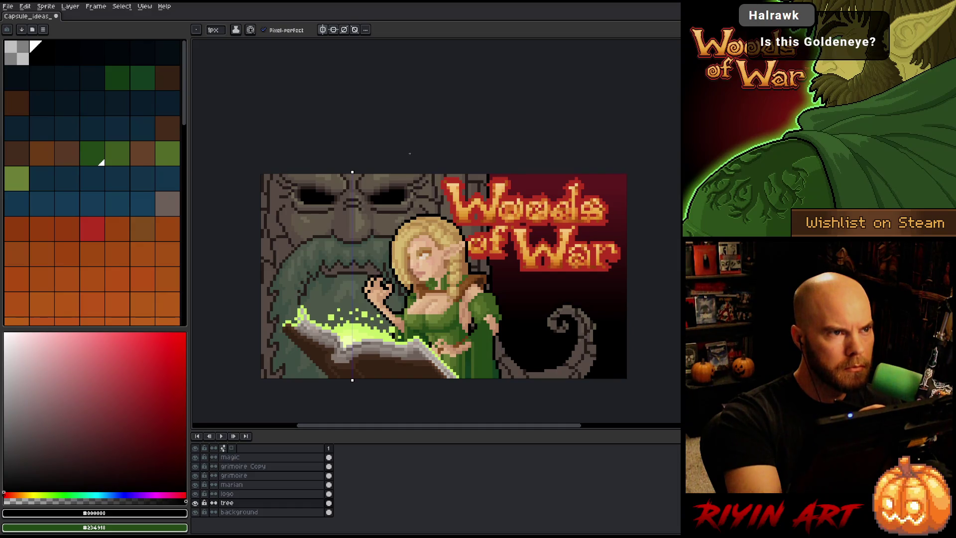
{"action": "left_click", "coordinate": [53, 470]}
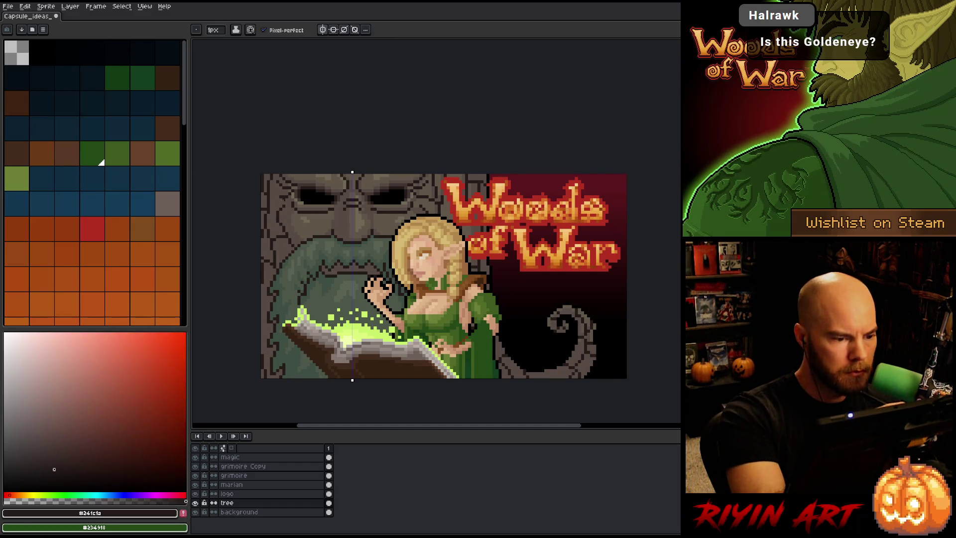
{"action": "left_click", "coordinate": [322, 30]}
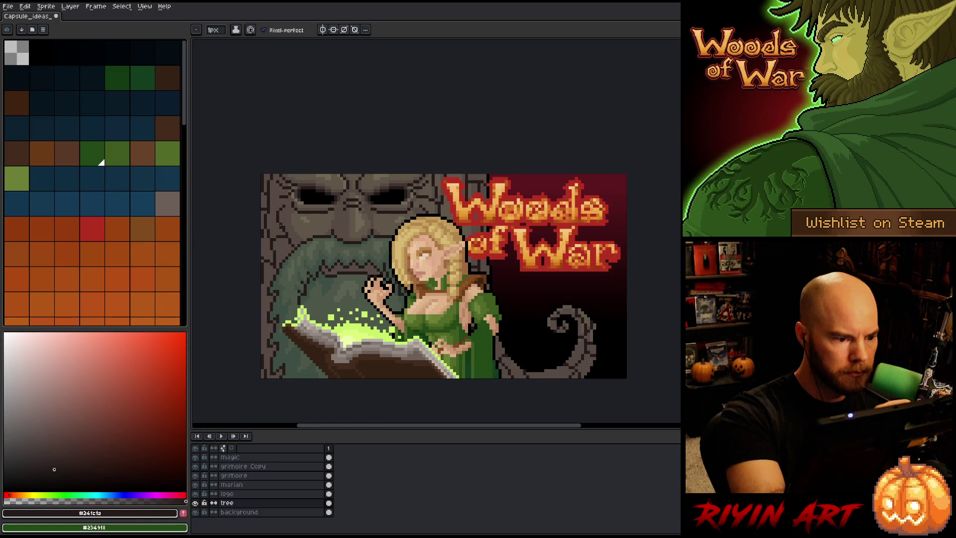
Step: Retouch the face's stone pixels, alternating between the grey-brown stone and dark brown colours
{"action": "left_click", "coordinate": [284, 224], "text": "alt"}
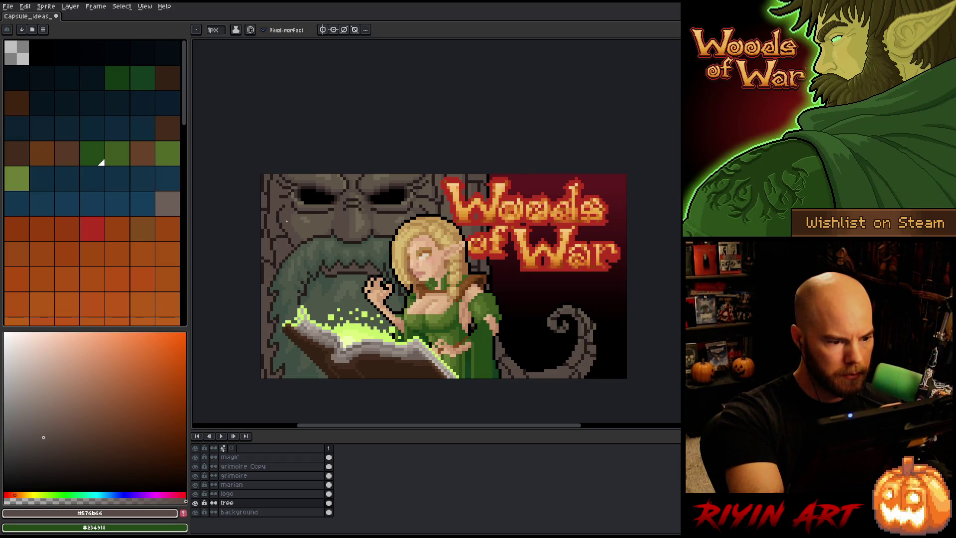
{"action": "left_click", "coordinate": [282, 199], "text": "alt"}
{"action": "key", "text": "m"}
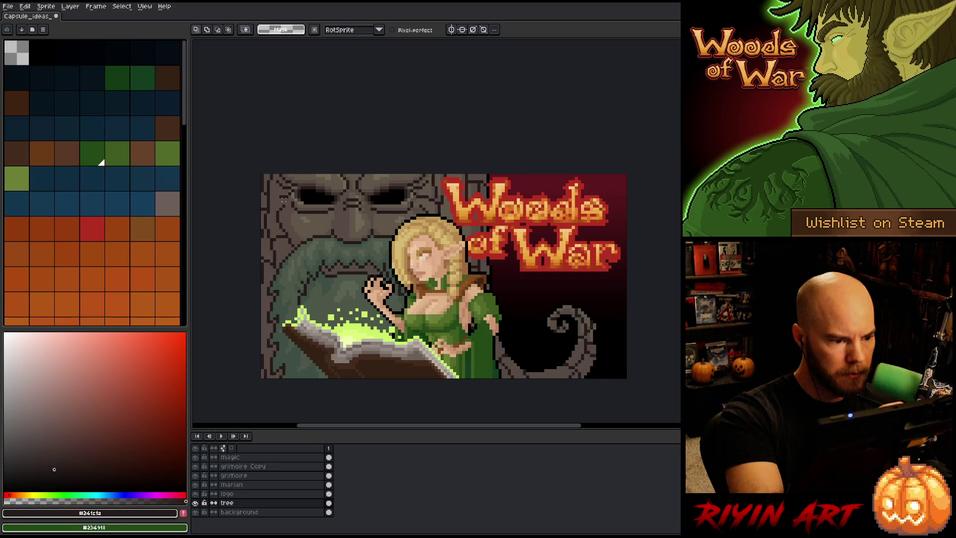
{"action": "key", "text": "b"}
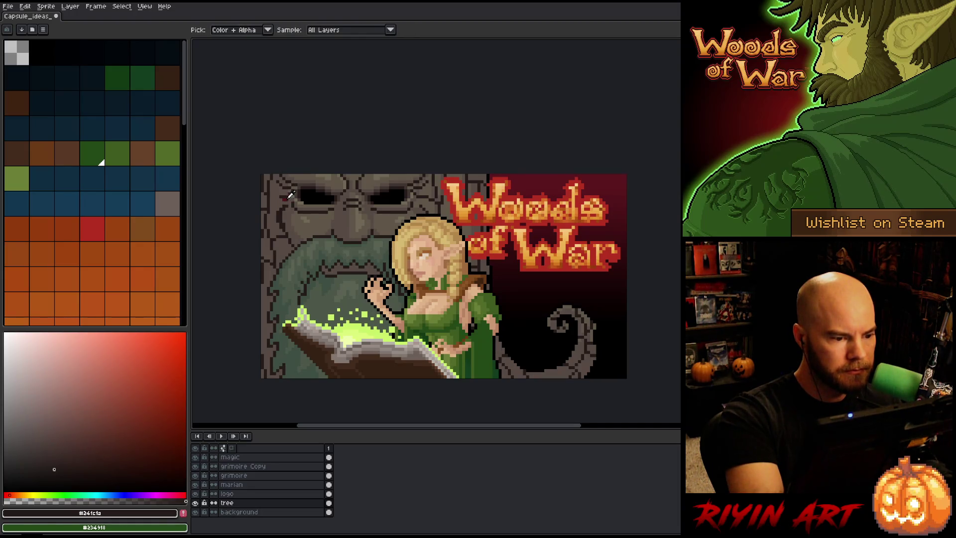
{"action": "left_click", "coordinate": [287, 199], "text": "alt"}
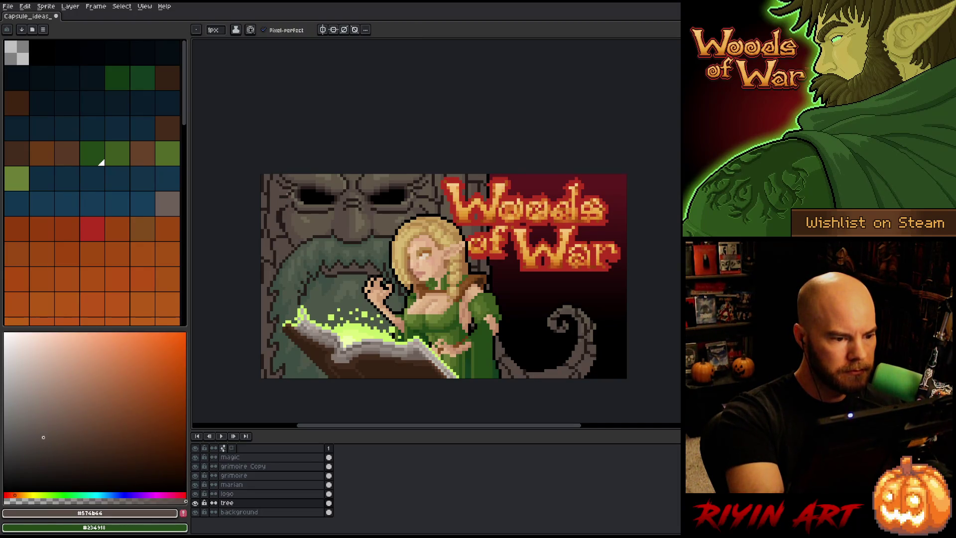
{"action": "left_click_drag", "start_coordinate": [278, 210], "coordinate": [278, 222]}
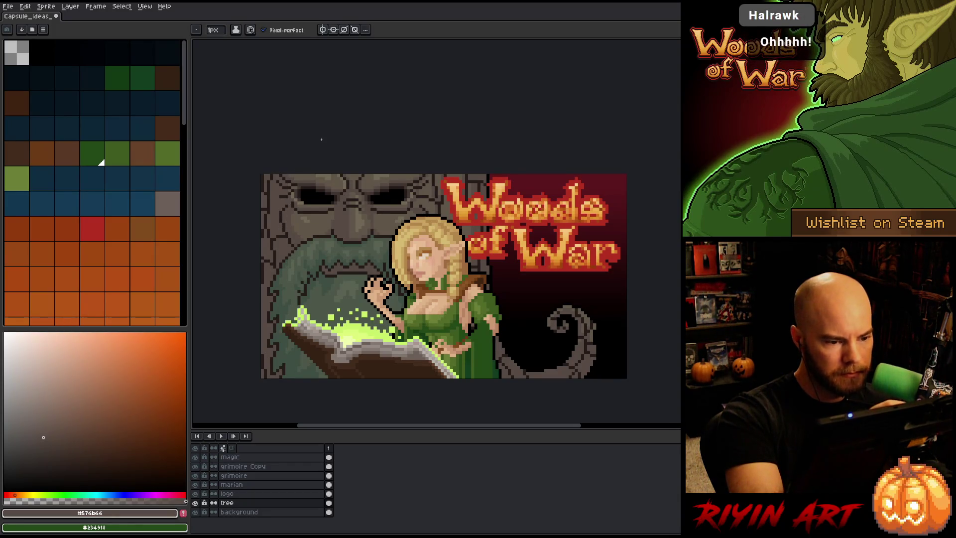
{"action": "left_click", "coordinate": [286, 230], "text": "alt"}
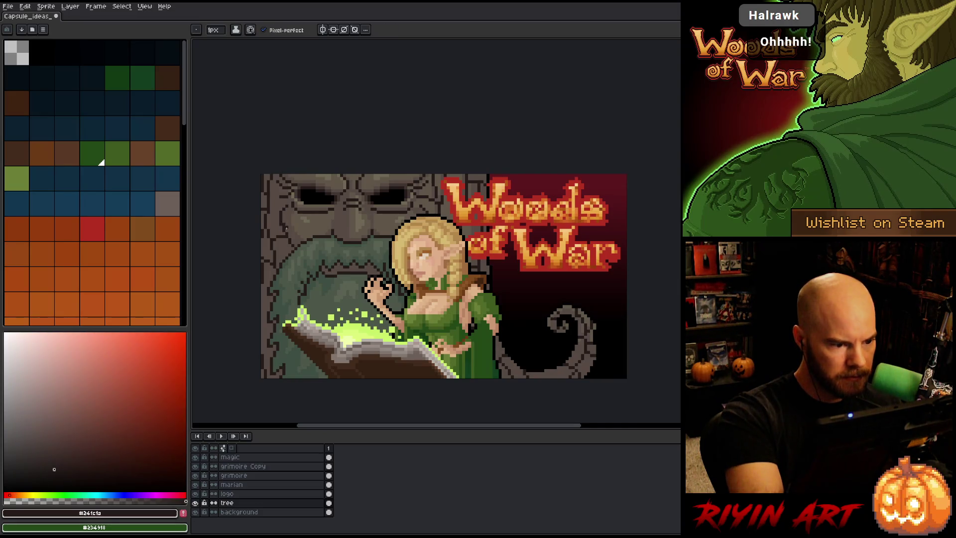
{"action": "left_click", "coordinate": [284, 223], "text": "alt"}
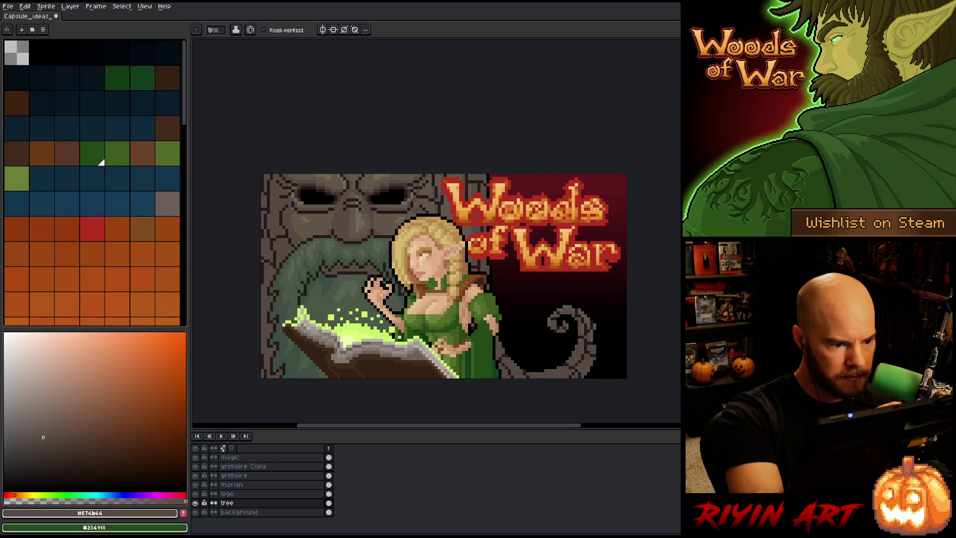
{"action": "left_click", "coordinate": [287, 233], "text": "alt"}
{"action": "left_click", "coordinate": [290, 243], "text": "alt"}
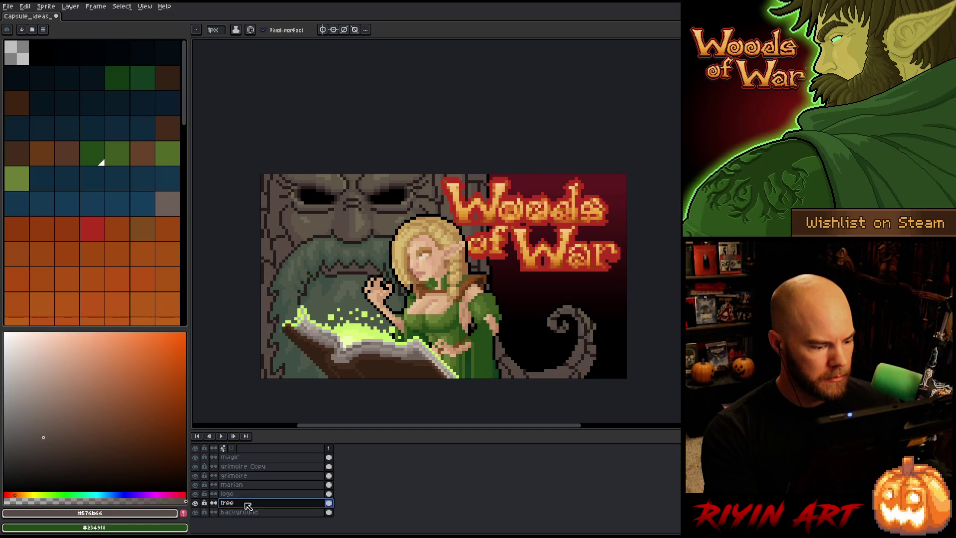
Step: Duplicate the tree layer and set the copy to Overlay blending
{"action": "double_click", "coordinate": [248, 503]}
{"action": "key", "text": "Tab"}
{"action": "key", "text": "Escape"}
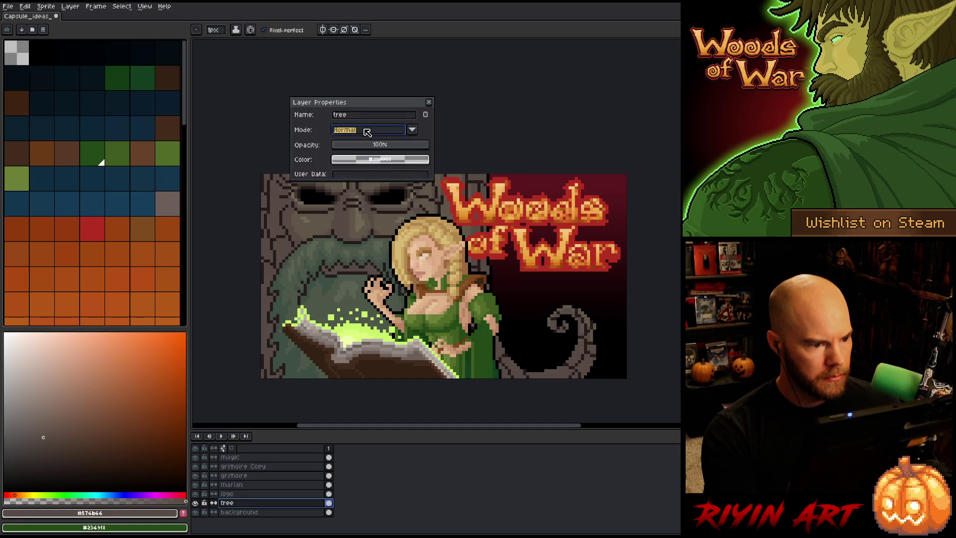
{"action": "right_click", "coordinate": [255, 503]}
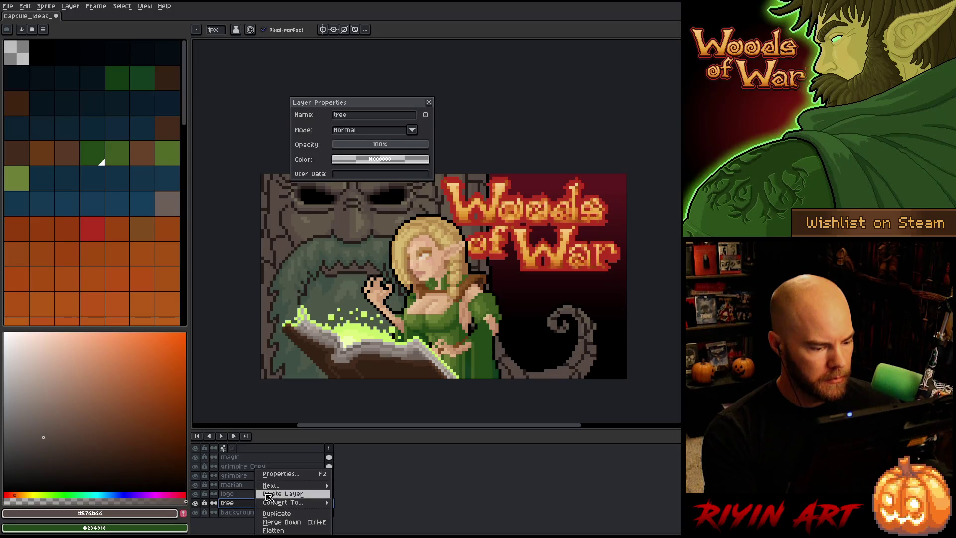
{"action": "left_click", "coordinate": [278, 514]}
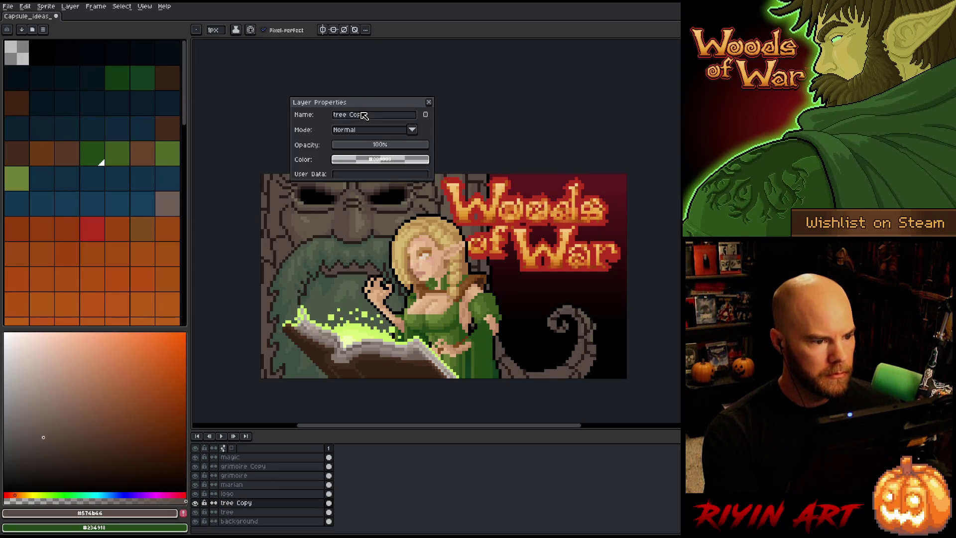
{"action": "left_click_drag", "start_coordinate": [365, 108], "coordinate": [360, 73]}
{"action": "left_click", "coordinate": [369, 96]}
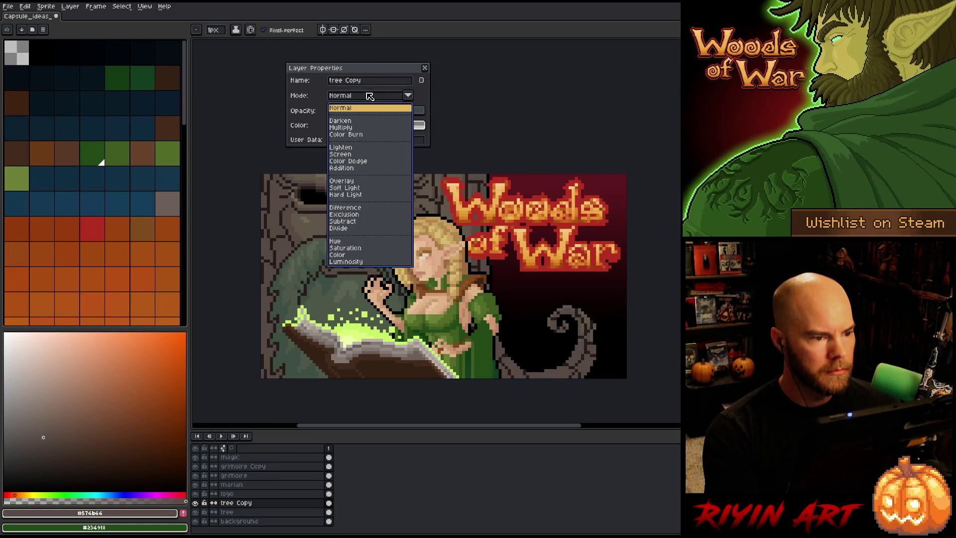
{"action": "left_click", "coordinate": [355, 183]}
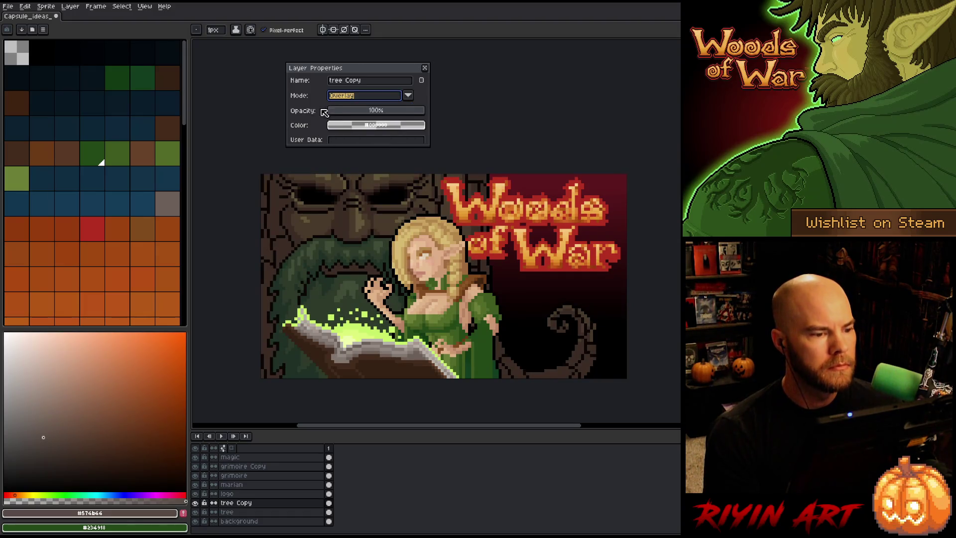
Step: Add a Multiply copy at about 22% below the Overlay copy, and set Overlay to 88%
{"action": "right_click", "coordinate": [257, 503]}
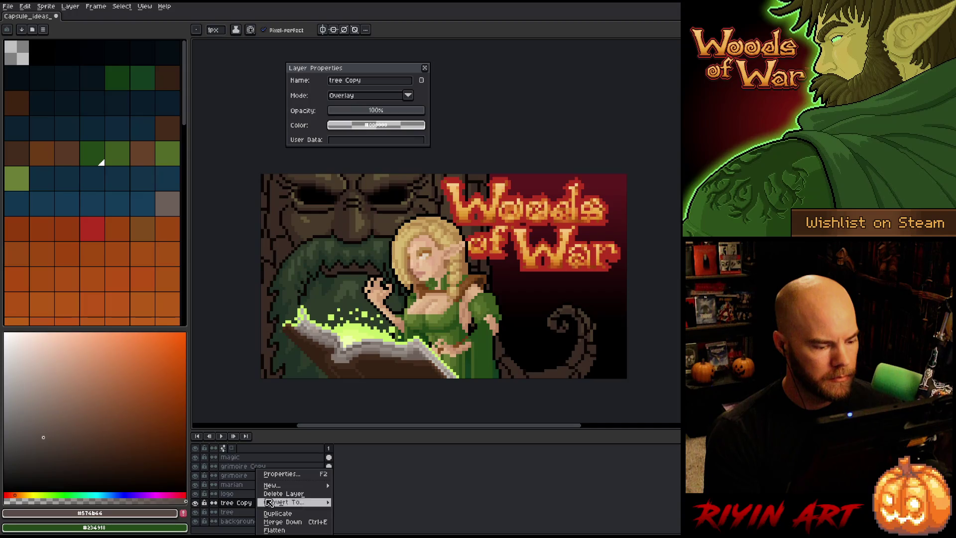
{"action": "left_click", "coordinate": [279, 514]}
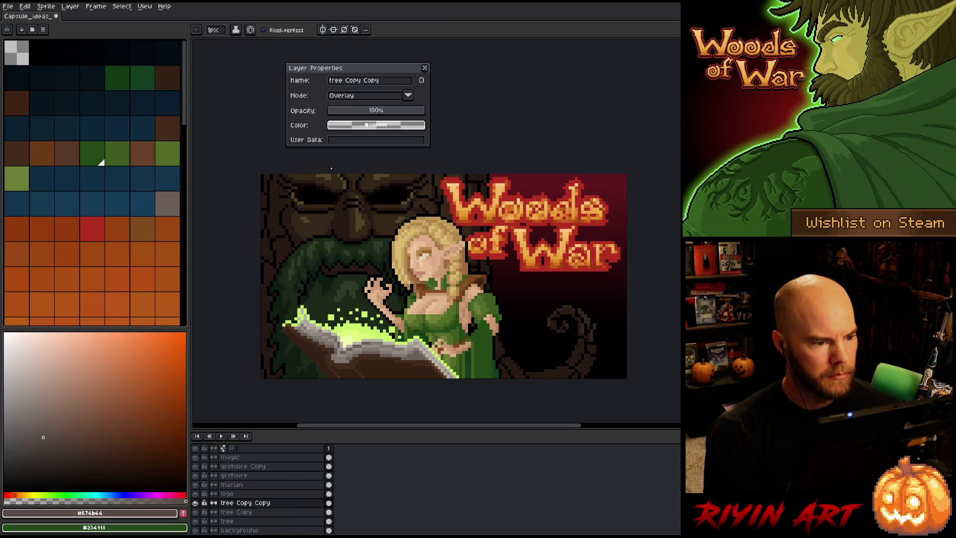
{"action": "left_click", "coordinate": [352, 96]}
{"action": "left_click", "coordinate": [355, 127]}
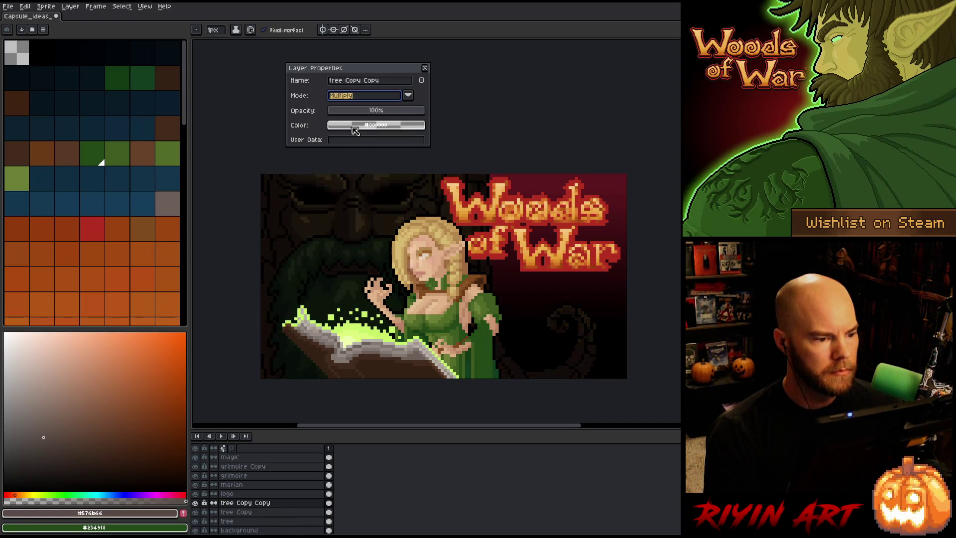
{"action": "left_click", "coordinate": [357, 114]}
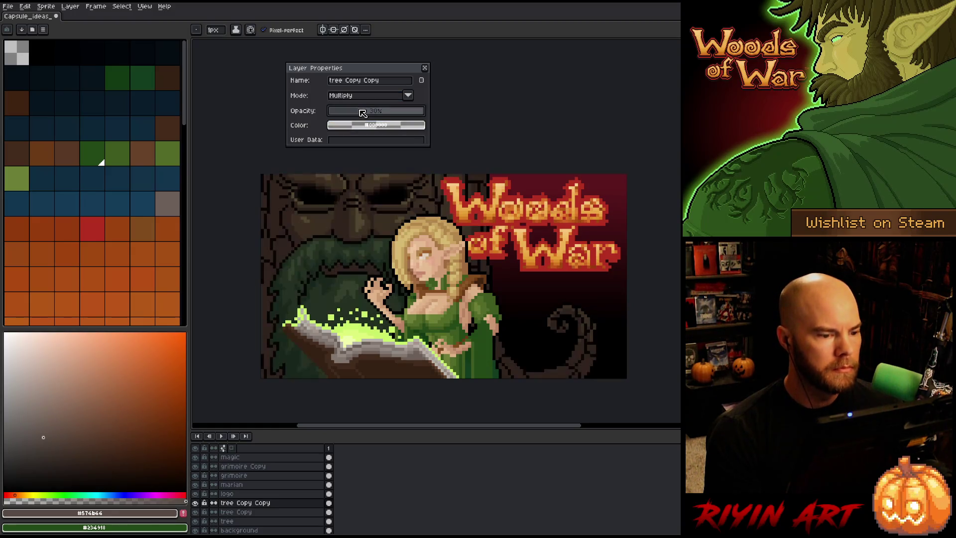
{"action": "left_click_drag", "start_coordinate": [357, 113], "coordinate": [367, 116]}
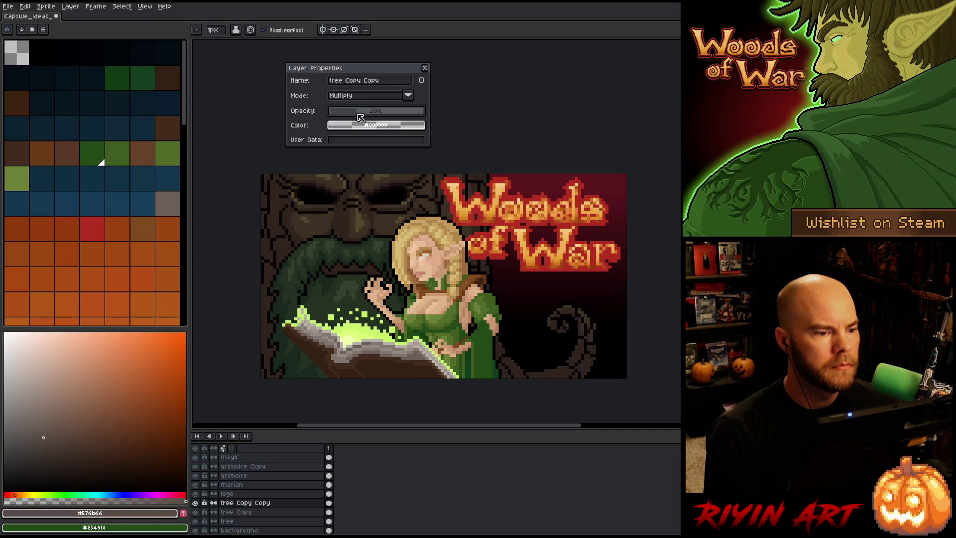
{"action": "left_click", "coordinate": [258, 503]}
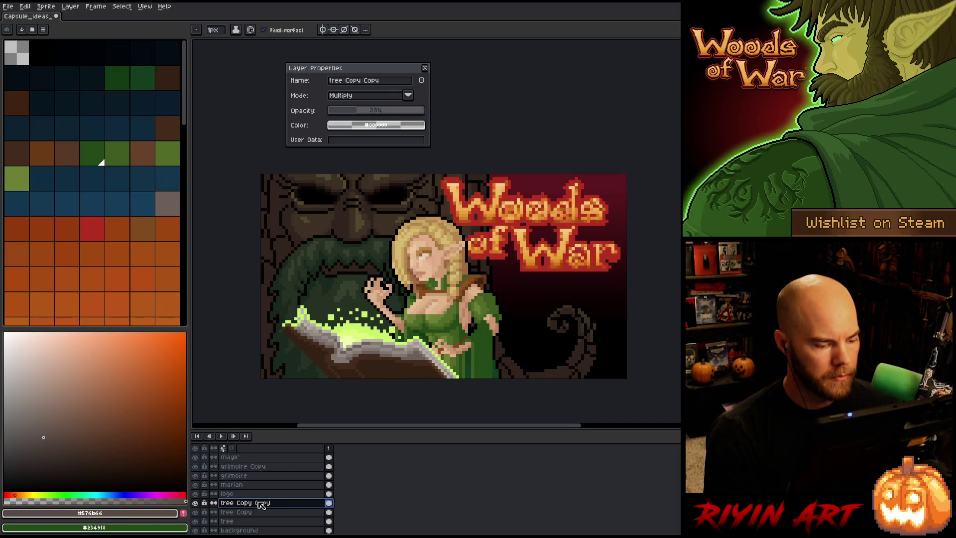
{"action": "left_click_drag", "start_coordinate": [260, 513], "coordinate": [261, 514]}
{"action": "left_click", "coordinate": [259, 503]}
{"action": "left_click", "coordinate": [375, 111]}
{"action": "left_click_drag", "start_coordinate": [375, 112], "coordinate": [414, 111]}
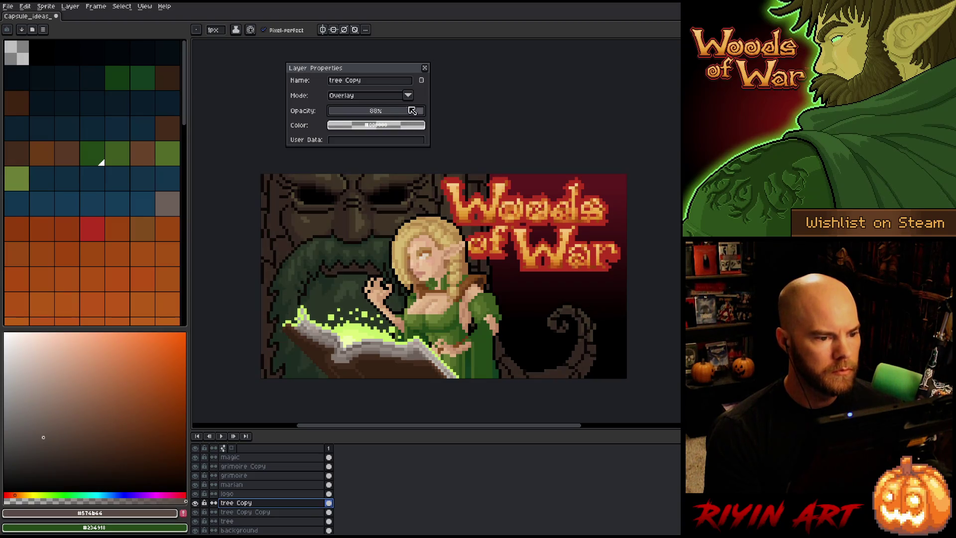
Step: Add another tree copy with Color Dodge blending at 66% opacity
{"action": "right_click", "coordinate": [252, 503]}
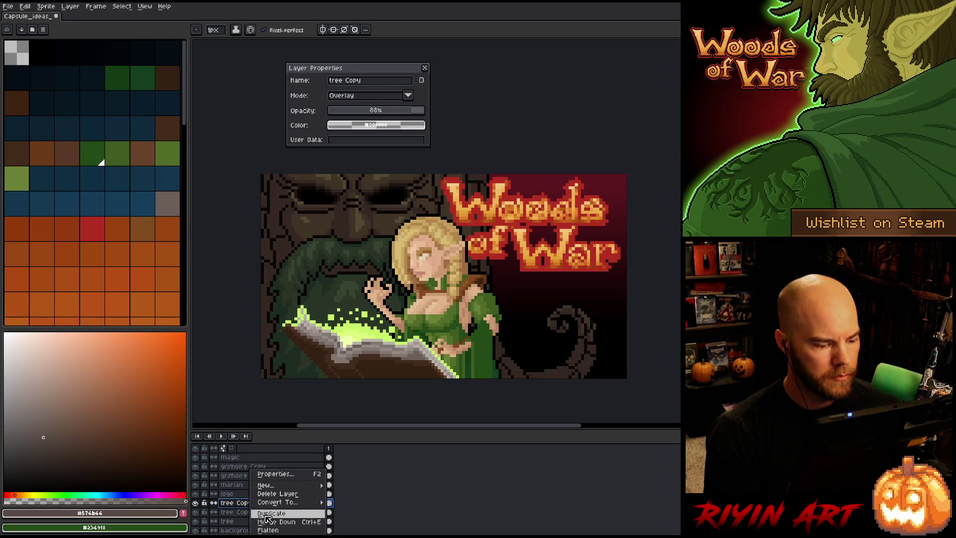
{"action": "left_click", "coordinate": [266, 517]}
{"action": "left_click", "coordinate": [354, 93]}
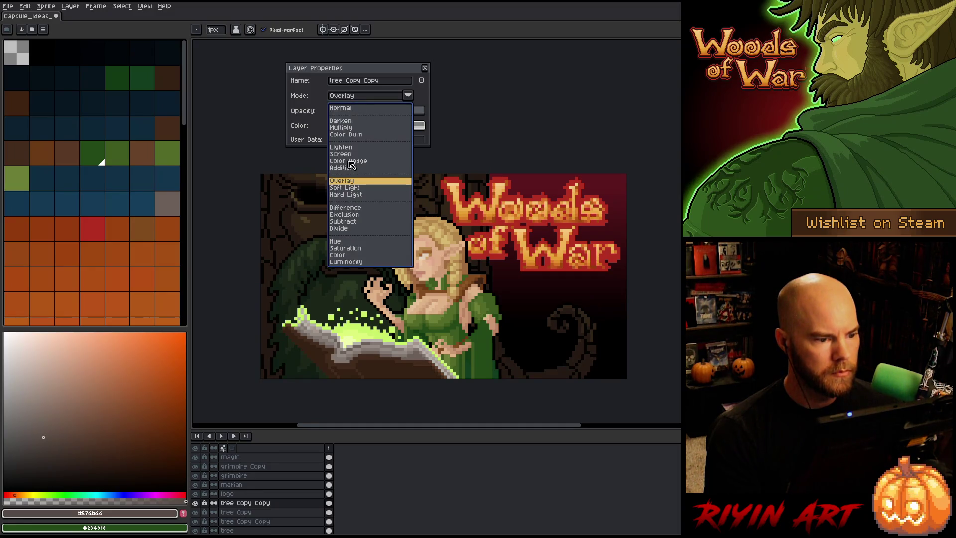
{"action": "left_click", "coordinate": [349, 155]}
{"action": "left_click", "coordinate": [345, 98]}
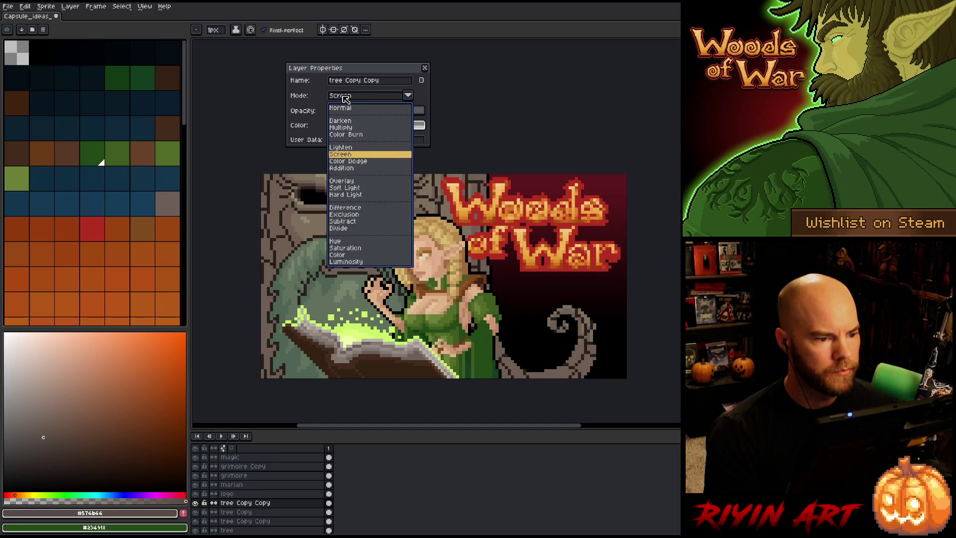
{"action": "left_click", "coordinate": [345, 98]}
{"action": "left_click", "coordinate": [346, 97]}
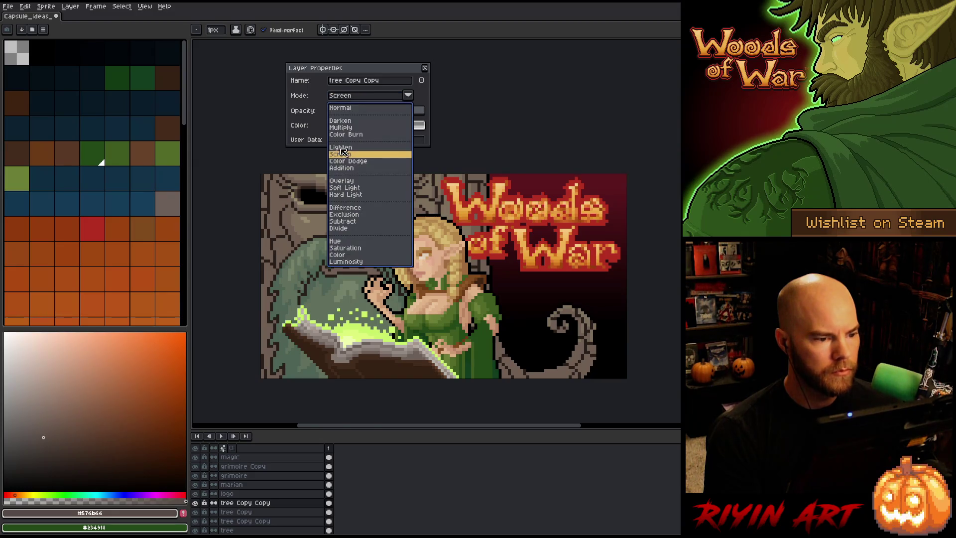
{"action": "left_click", "coordinate": [348, 161]}
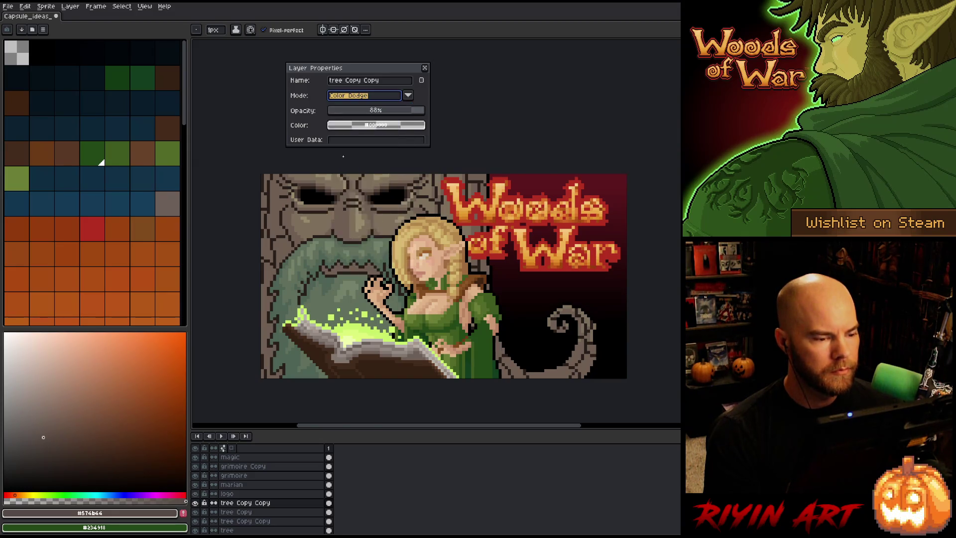
{"action": "left_click_drag", "start_coordinate": [376, 110], "coordinate": [446, 115]}
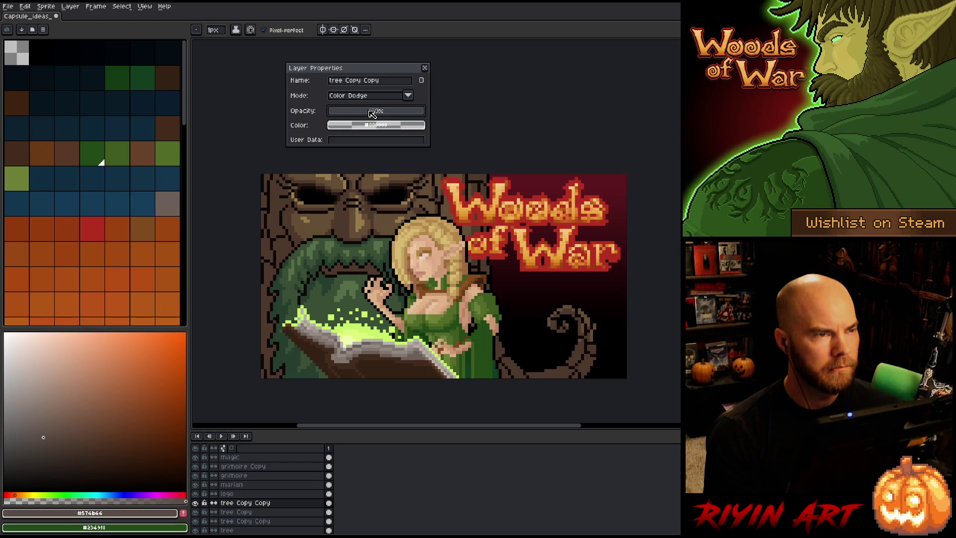
{"action": "left_click", "coordinate": [368, 115]}
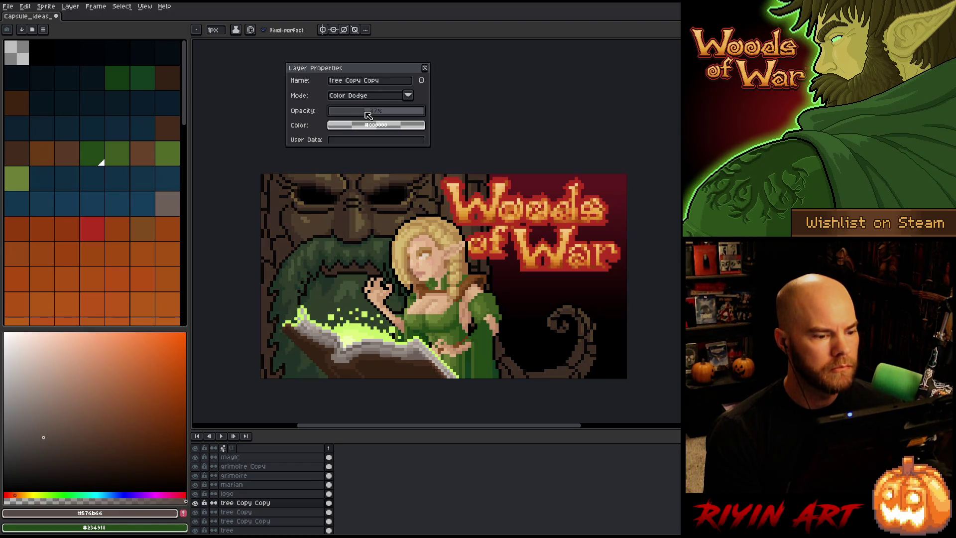
{"action": "left_click_drag", "start_coordinate": [364, 115], "coordinate": [390, 112]}
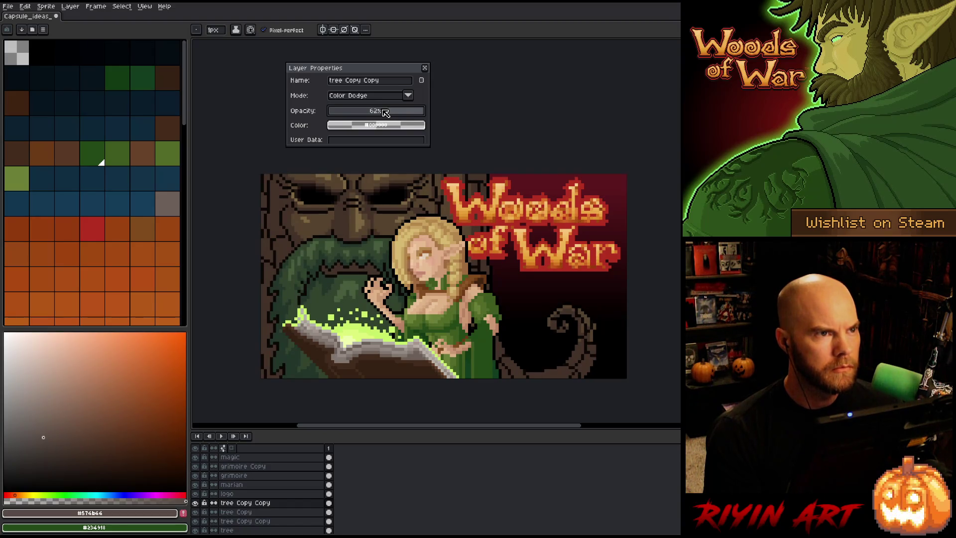
{"action": "left_click_drag", "start_coordinate": [380, 115], "coordinate": [395, 114]}
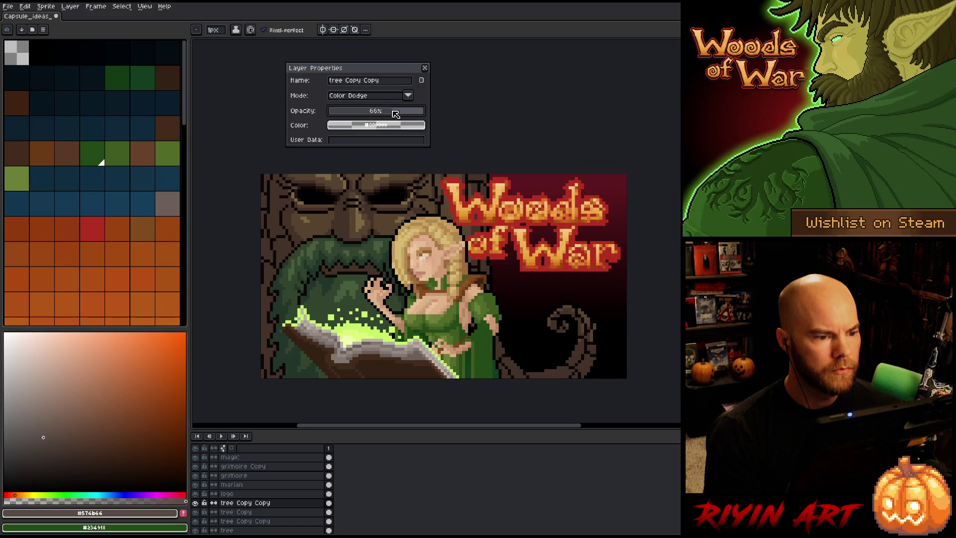
Step: Set the Overlay copy back to 100% and the Multiply copy to about 30% opacity
{"action": "left_click", "coordinate": [237, 511]}
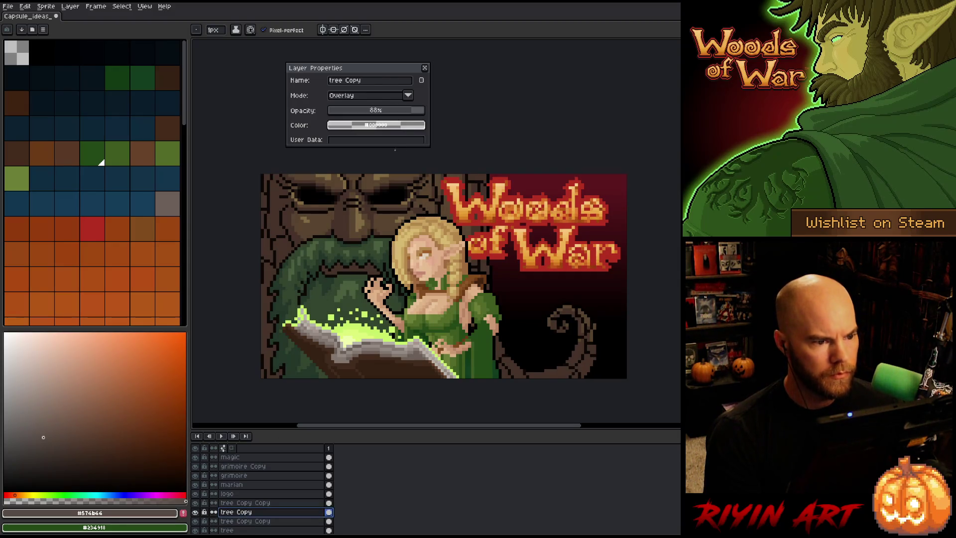
{"action": "left_click", "coordinate": [391, 111]}
{"action": "left_click_drag", "start_coordinate": [393, 114], "coordinate": [424, 114]}
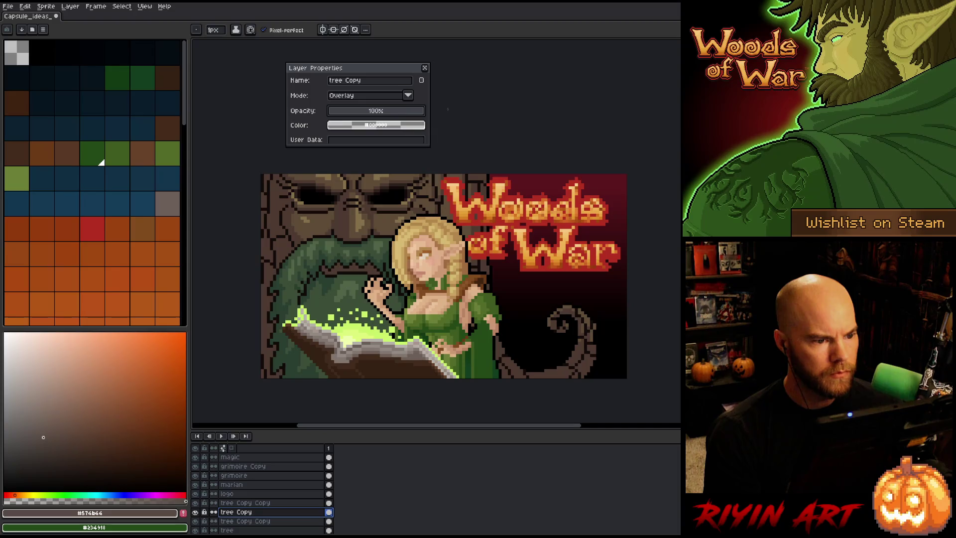
{"action": "left_click", "coordinate": [258, 521]}
{"action": "left_click", "coordinate": [365, 112]}
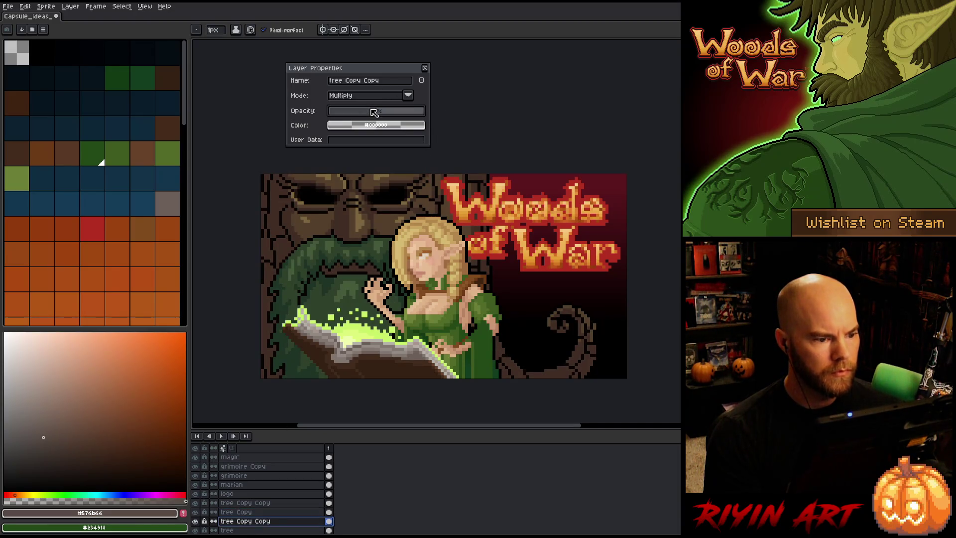
{"action": "left_click_drag", "start_coordinate": [374, 114], "coordinate": [361, 115]}
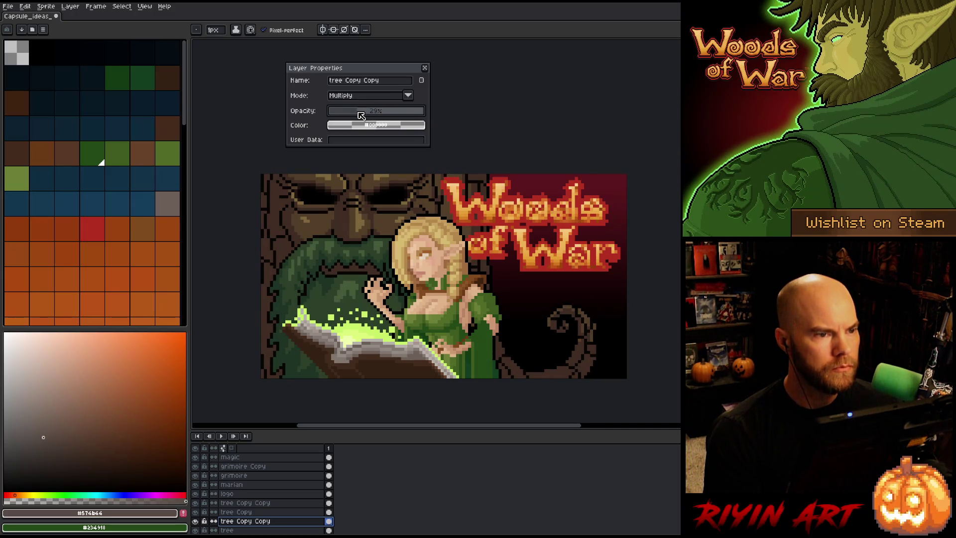
{"action": "left_click", "coordinate": [424, 68]}
{"action": "left_click", "coordinate": [249, 504]}
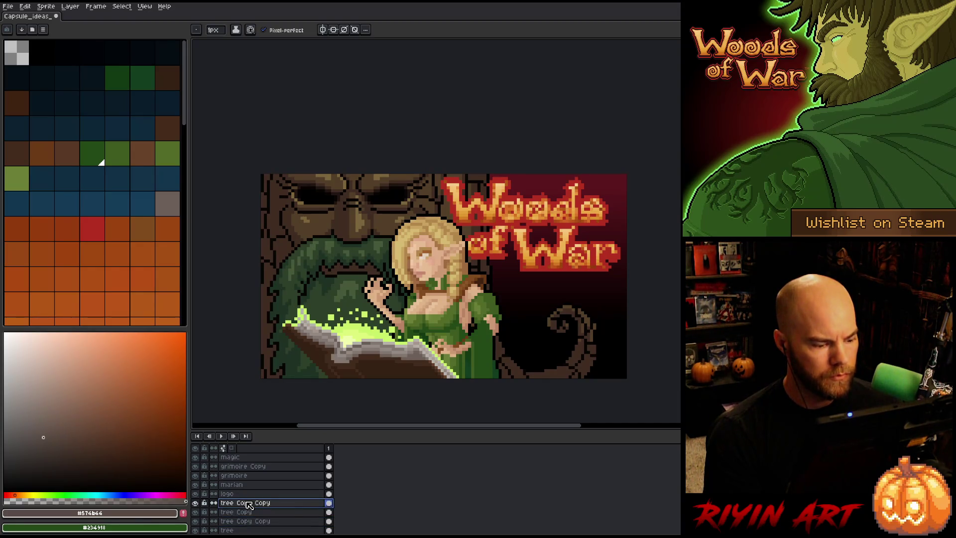
{"action": "left_click", "coordinate": [251, 521]}
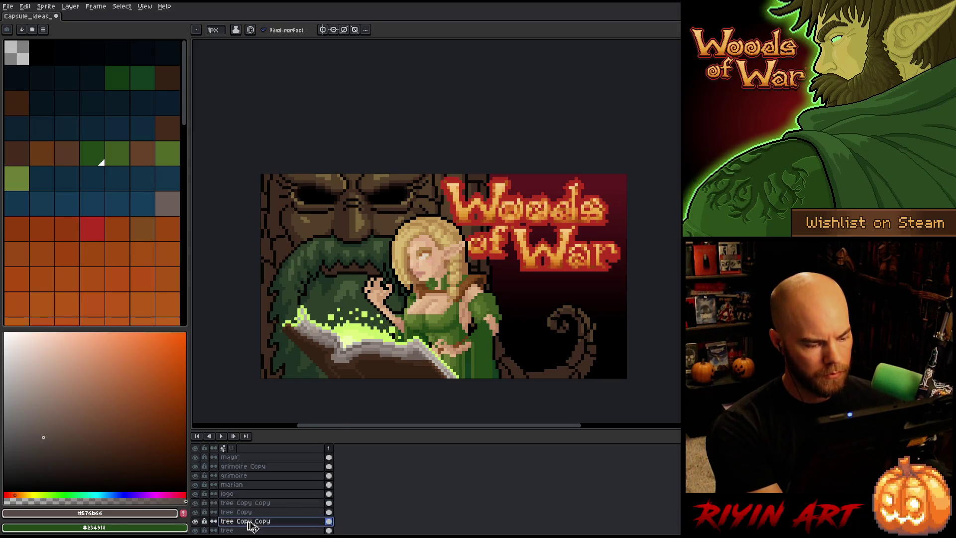
{"action": "key", "text": "Delete"}
{"action": "key", "text": "Delete"}
{"action": "left_click", "coordinate": [242, 503]}
{"action": "key", "text": "Delete"}
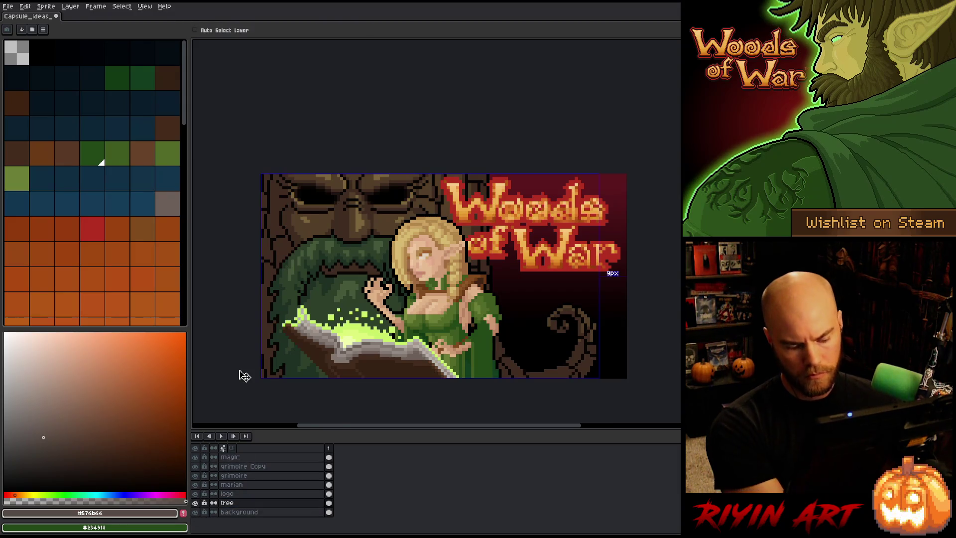
{"action": "key", "text": "ctrl+u"}
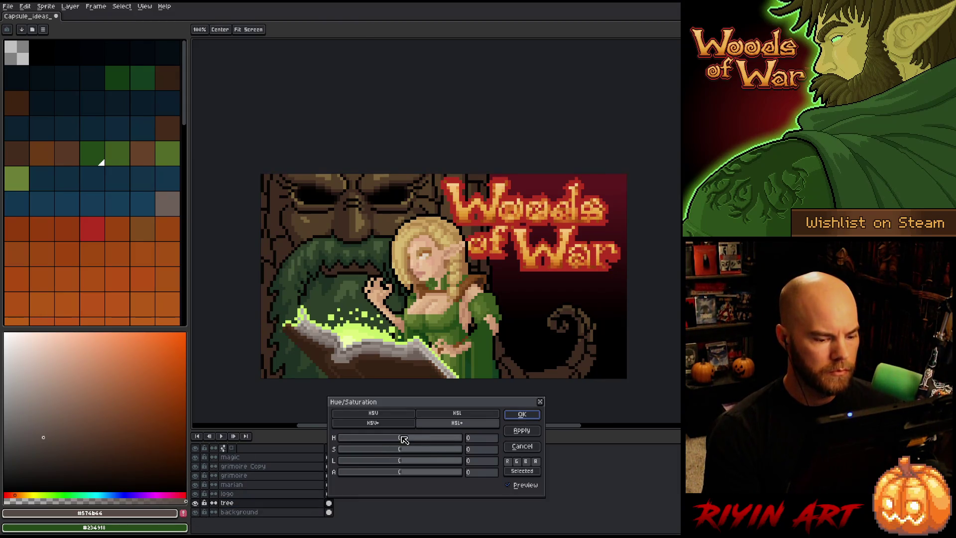
{"action": "left_click_drag", "start_coordinate": [402, 440], "coordinate": [400, 441]}
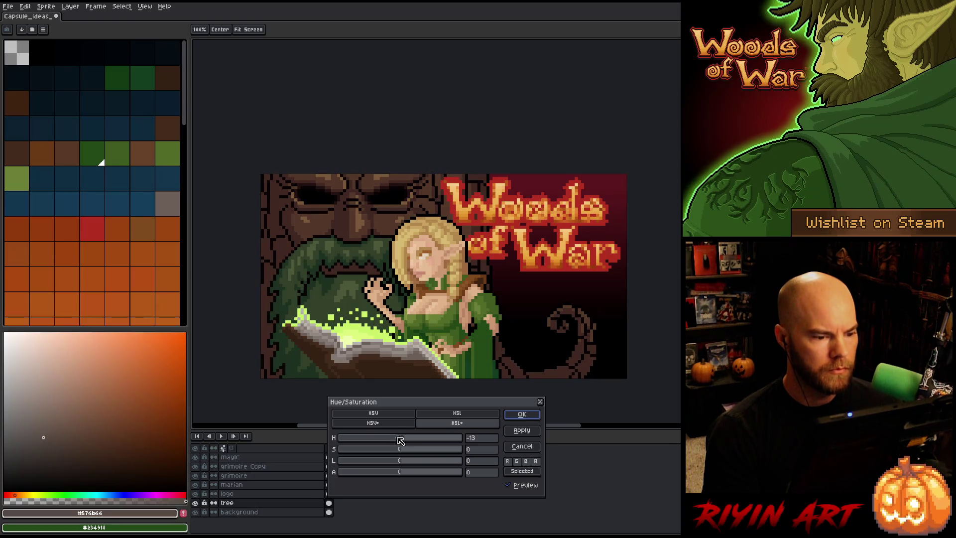
{"action": "mouse_move", "coordinate": [399, 441]}
{"action": "left_mouse_down"}
{"action": "mouse_move", "coordinate": [380, 449]}
{"action": "mouse_move", "coordinate": [395, 447]}
{"action": "left_mouse_up"}
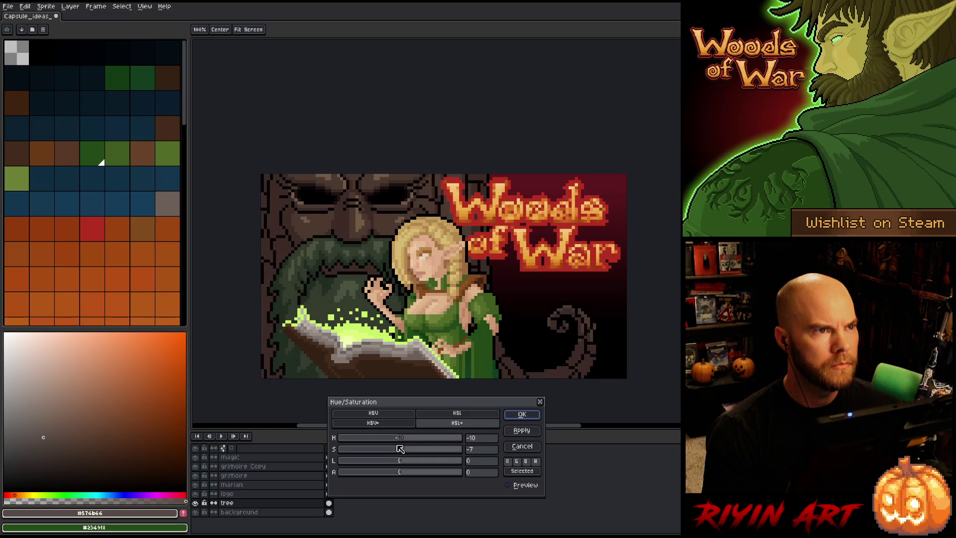
{"action": "mouse_move", "coordinate": [405, 461]}
{"action": "left_mouse_down"}
{"action": "mouse_move", "coordinate": [401, 440]}
{"action": "mouse_move", "coordinate": [412, 437]}
{"action": "mouse_move", "coordinate": [389, 450]}
{"action": "mouse_move", "coordinate": [403, 447]}
{"action": "mouse_move", "coordinate": [407, 462]}
{"action": "left_mouse_up"}
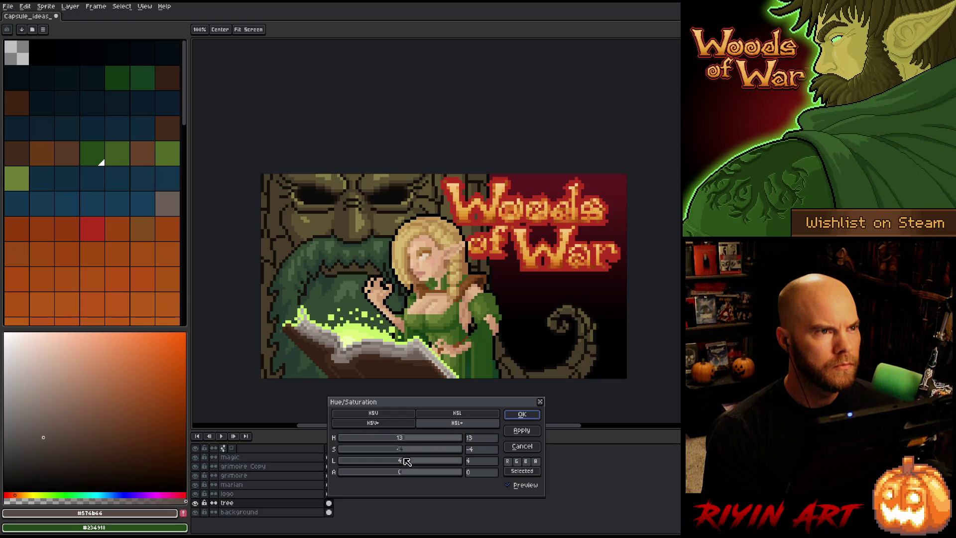
{"action": "left_click", "coordinate": [508, 486]}
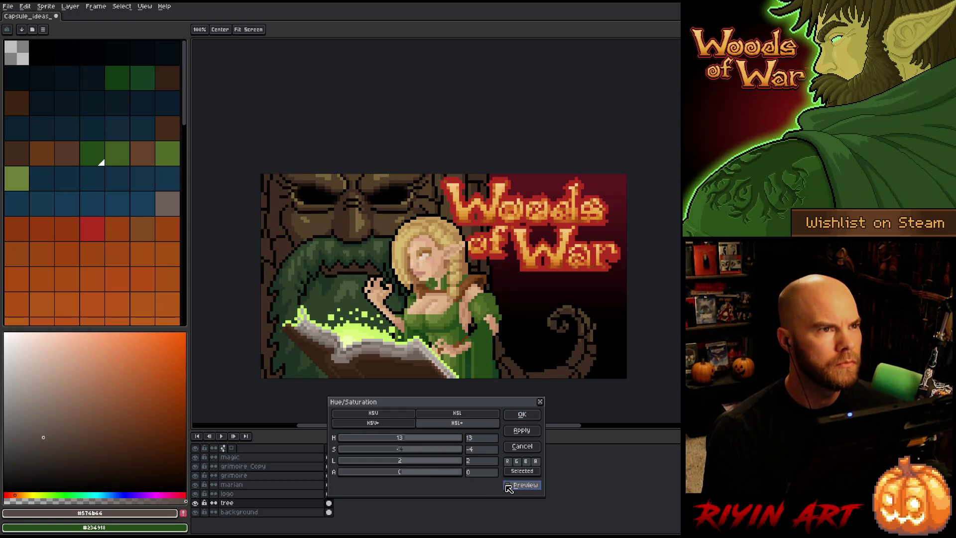
{"action": "left_click", "coordinate": [509, 486]}
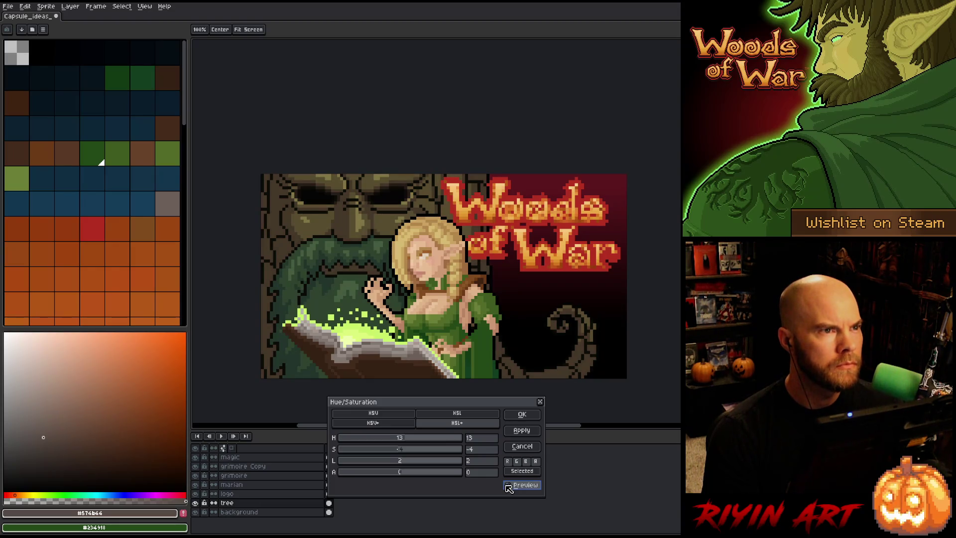
{"action": "mouse_move", "coordinate": [418, 438]}
{"action": "left_mouse_down"}
{"action": "mouse_move", "coordinate": [397, 438]}
{"action": "mouse_move", "coordinate": [407, 440]}
{"action": "left_mouse_up"}
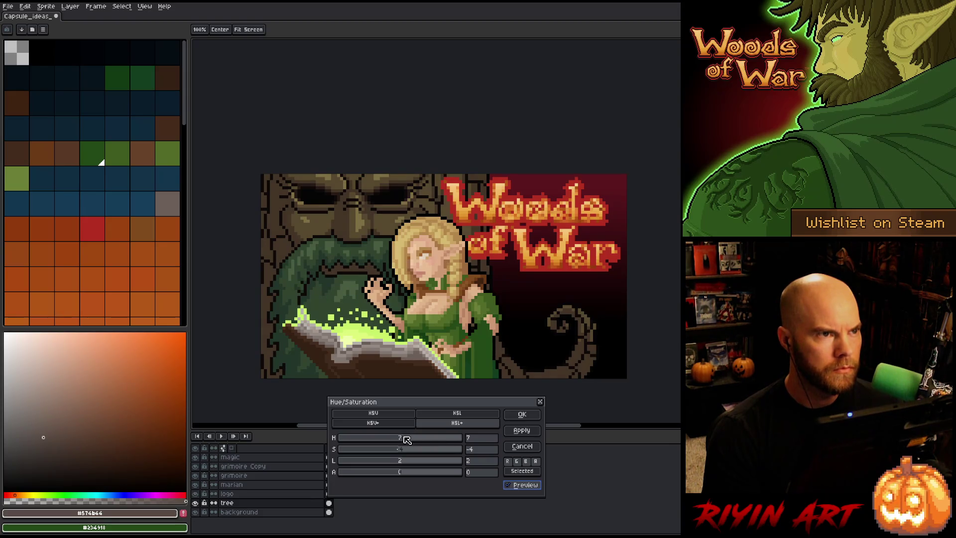
{"action": "left_click", "coordinate": [511, 485]}
{"action": "left_click", "coordinate": [512, 485]}
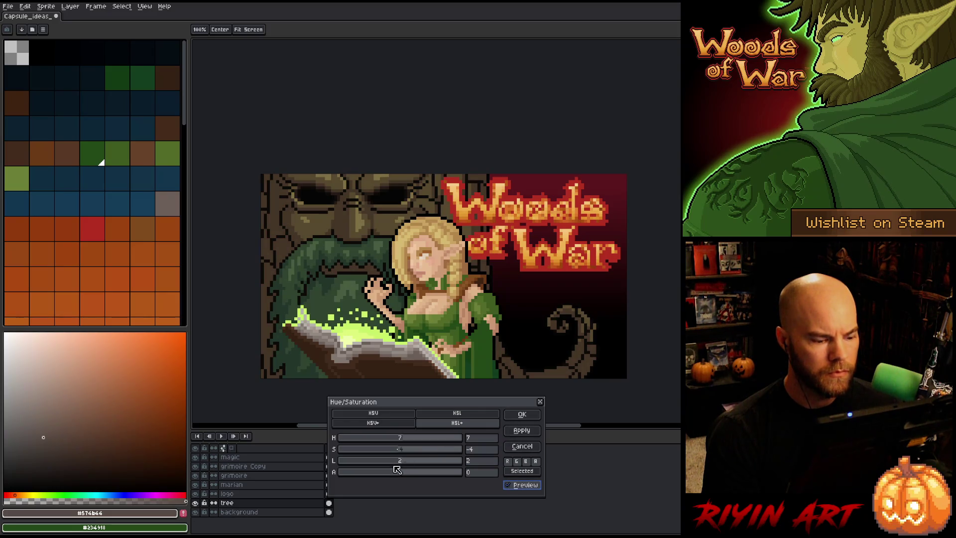
{"action": "left_click_drag", "start_coordinate": [382, 465], "coordinate": [404, 463]}
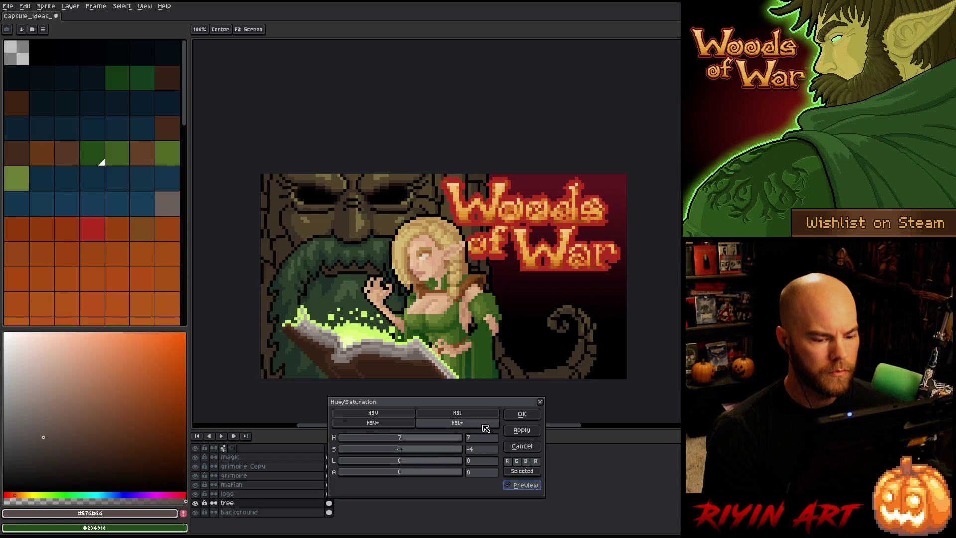
{"action": "left_click", "coordinate": [521, 415]}
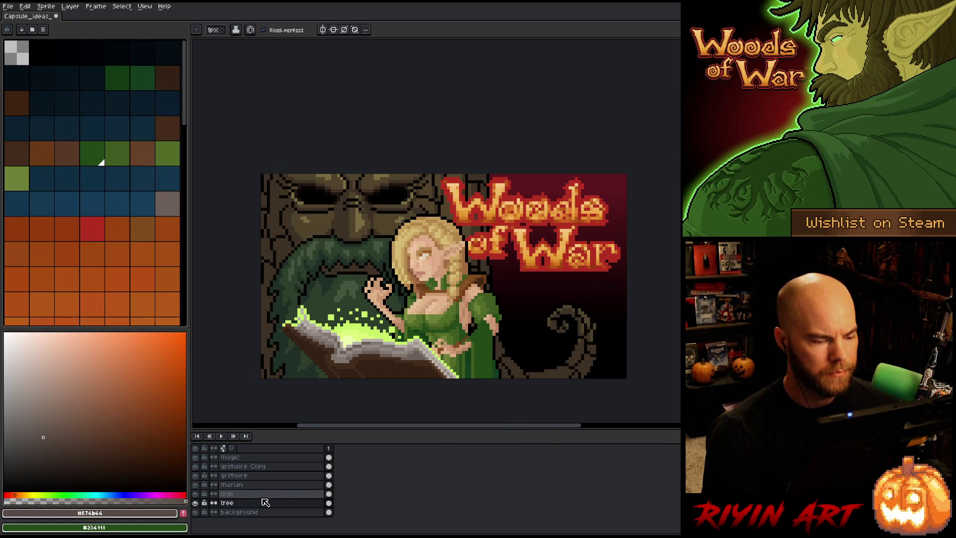
Step: Replace the tree face's olive-brown with a slightly darker, warmer brown (HSL 42°, 28, 33)
{"action": "key", "text": "shift+r"}
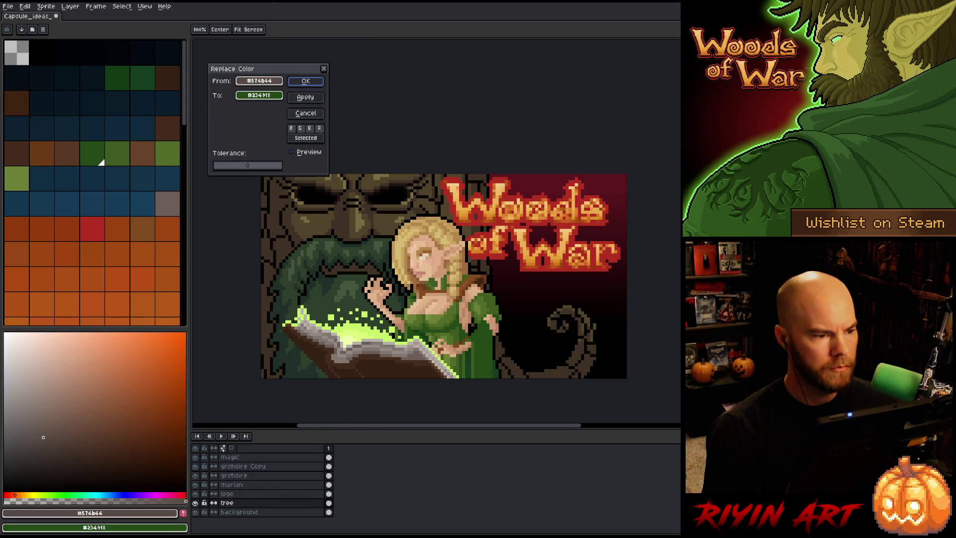
{"action": "left_click_drag", "start_coordinate": [274, 70], "coordinate": [268, 52]}
{"action": "left_click", "coordinate": [359, 216]}
{"action": "left_click_drag", "start_coordinate": [239, 75], "coordinate": [268, 60]}
{"action": "left_click", "coordinate": [253, 78]}
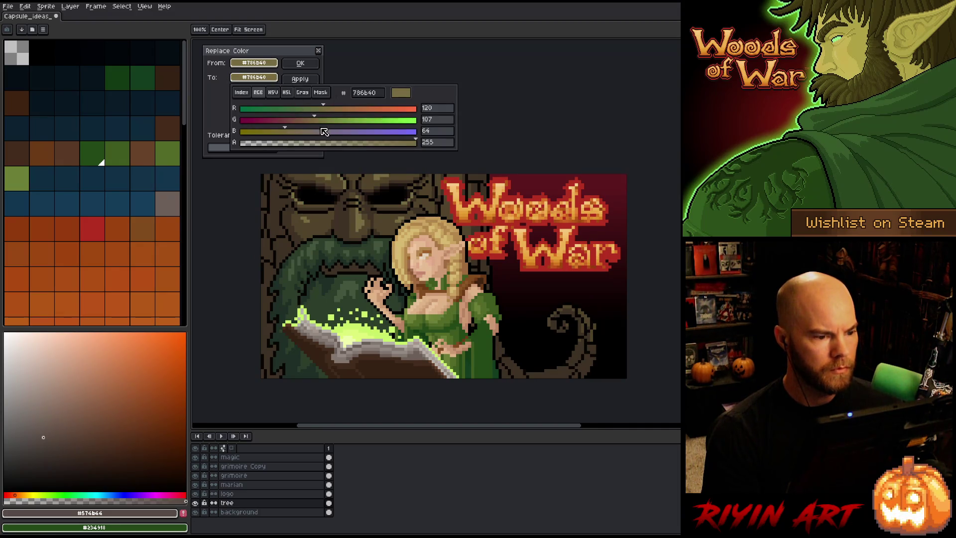
{"action": "left_click_drag", "start_coordinate": [324, 112], "coordinate": [330, 109]}
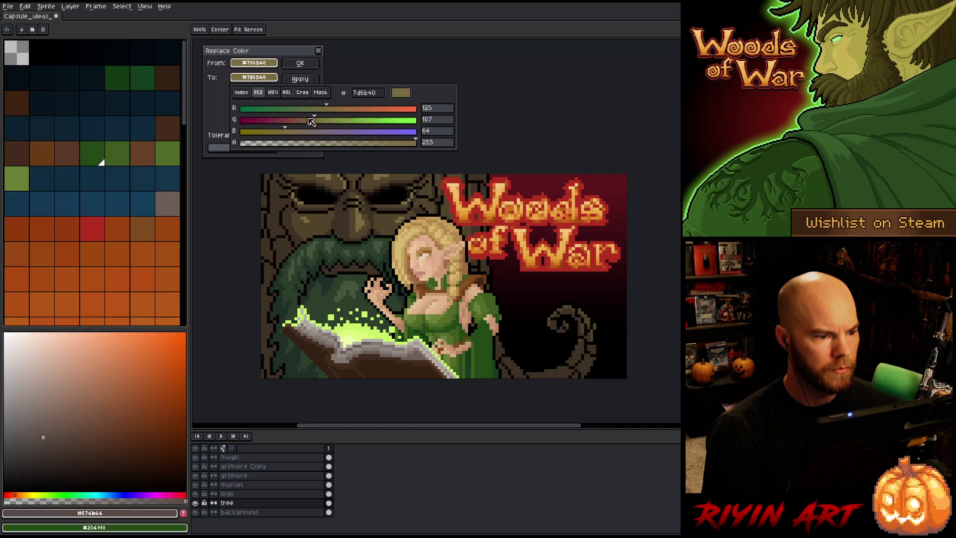
{"action": "left_click", "coordinate": [287, 92]}
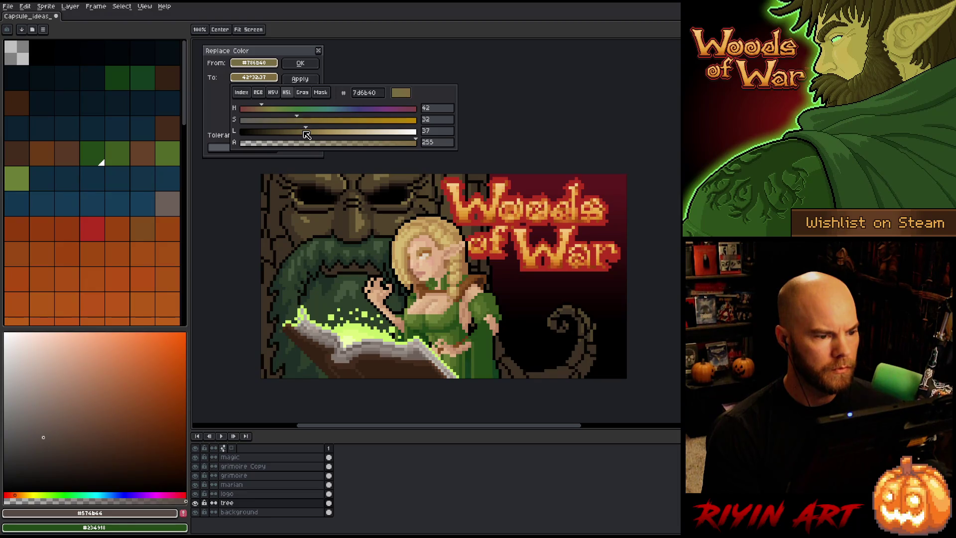
{"action": "mouse_move", "coordinate": [306, 134]}
{"action": "left_mouse_down"}
{"action": "mouse_move", "coordinate": [309, 122]}
{"action": "mouse_move", "coordinate": [298, 135]}
{"action": "mouse_move", "coordinate": [299, 122]}
{"action": "left_mouse_up"}
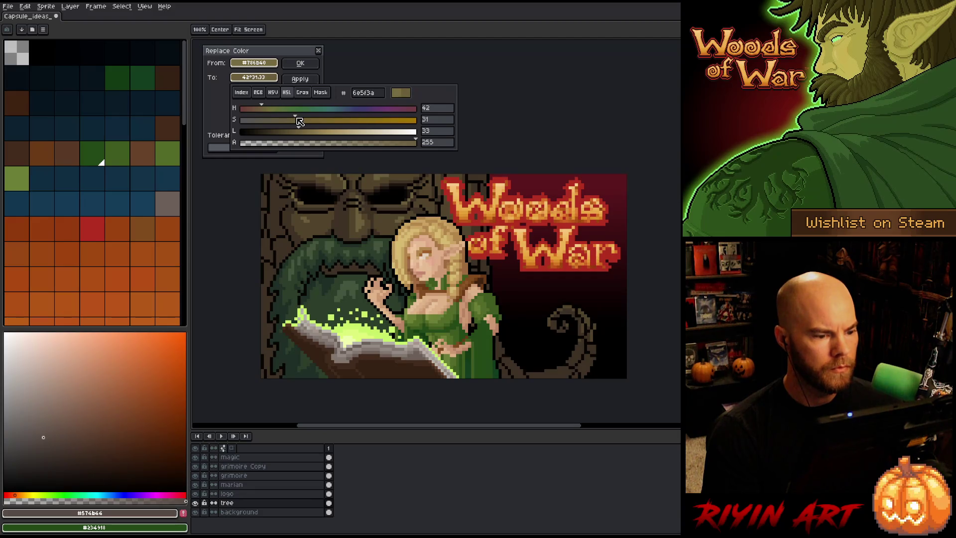
{"action": "left_click", "coordinate": [301, 63]}
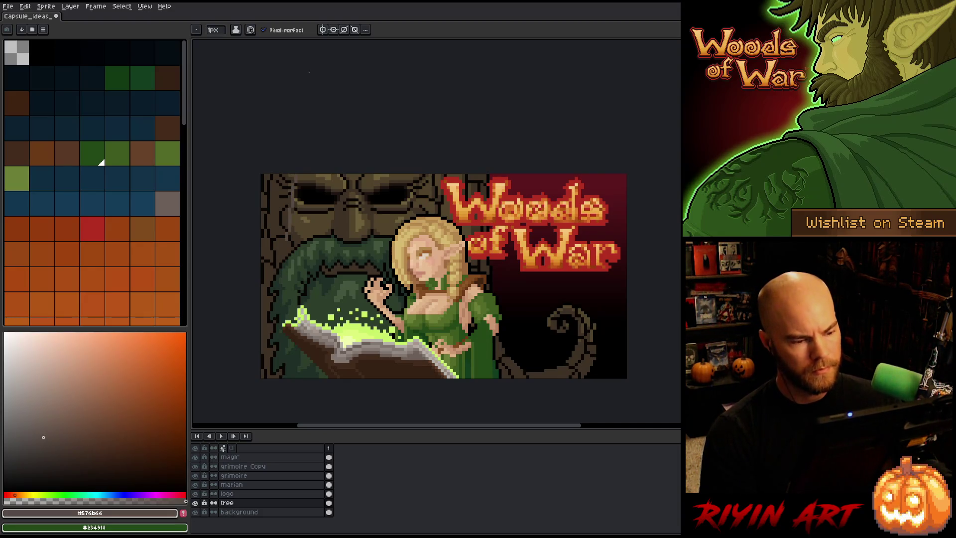
{"action": "key", "text": "shift+r"}
Step: Replace the tree's green with a darker, more olive green around hue 84
{"action": "left_click_drag", "start_coordinate": [260, 64], "coordinate": [346, 292]}
{"action": "mouse_move", "coordinate": [270, 74]}
{"action": "left_mouse_down"}
{"action": "mouse_move", "coordinate": [270, 60]}
{"action": "mouse_move", "coordinate": [269, 75]}
{"action": "left_mouse_up"}
{"action": "left_click", "coordinate": [287, 93]}
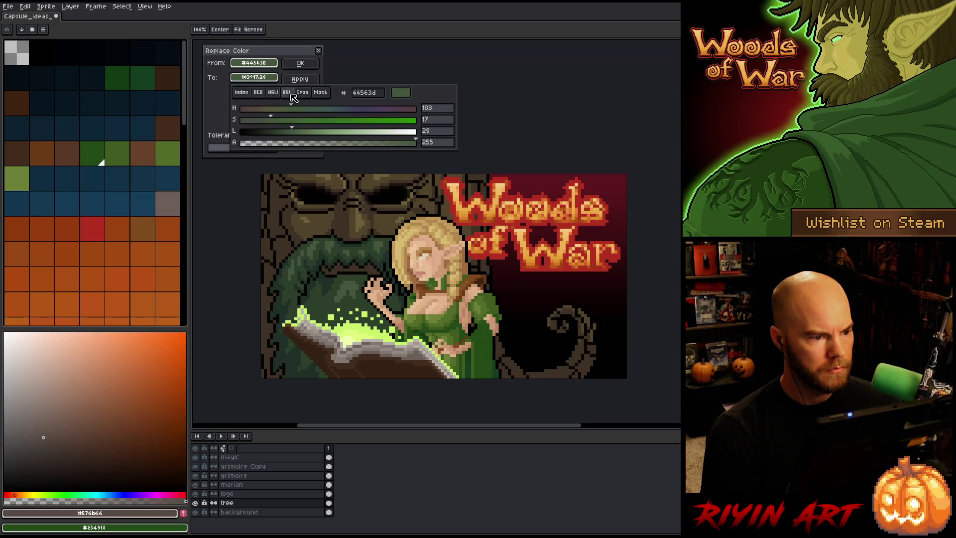
{"action": "left_click", "coordinate": [290, 132]}
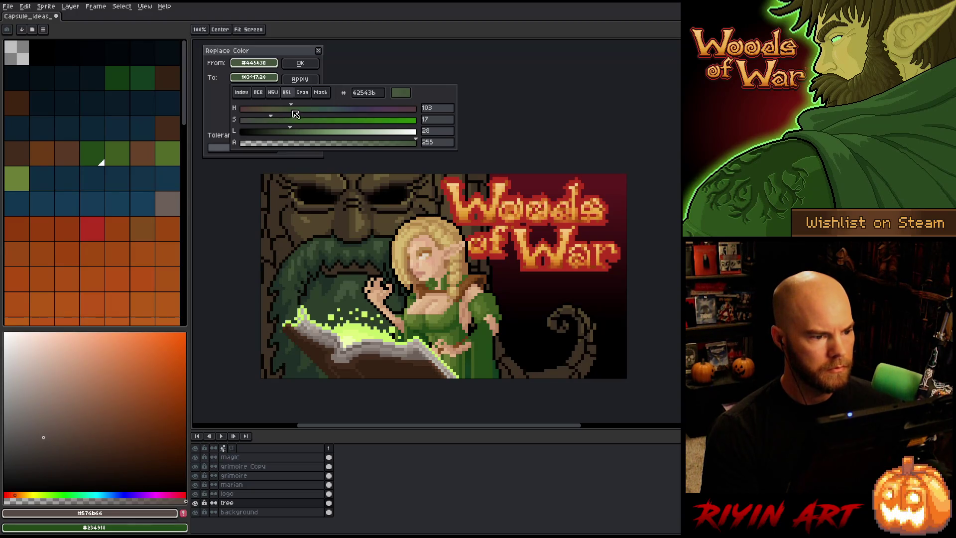
{"action": "left_click_drag", "start_coordinate": [294, 110], "coordinate": [288, 109]}
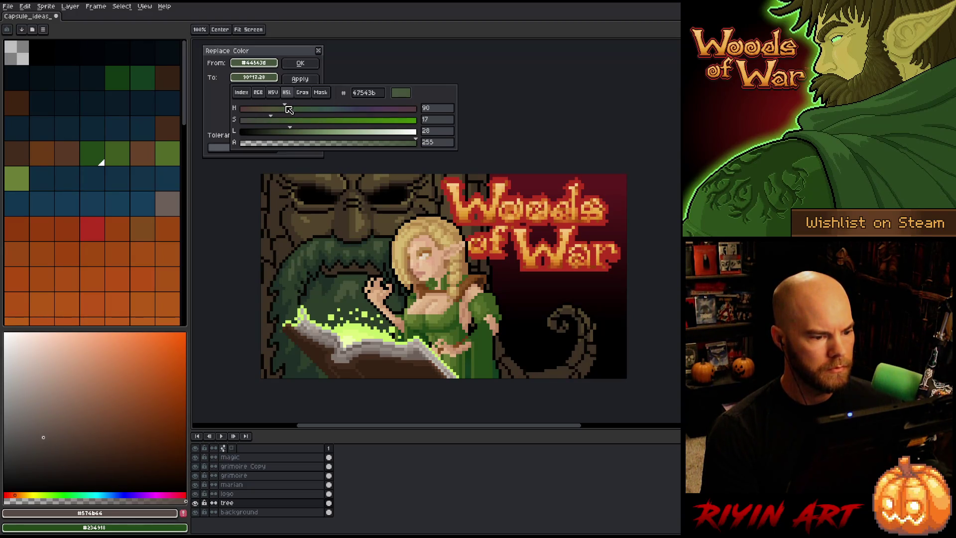
{"action": "left_click", "coordinate": [276, 120]}
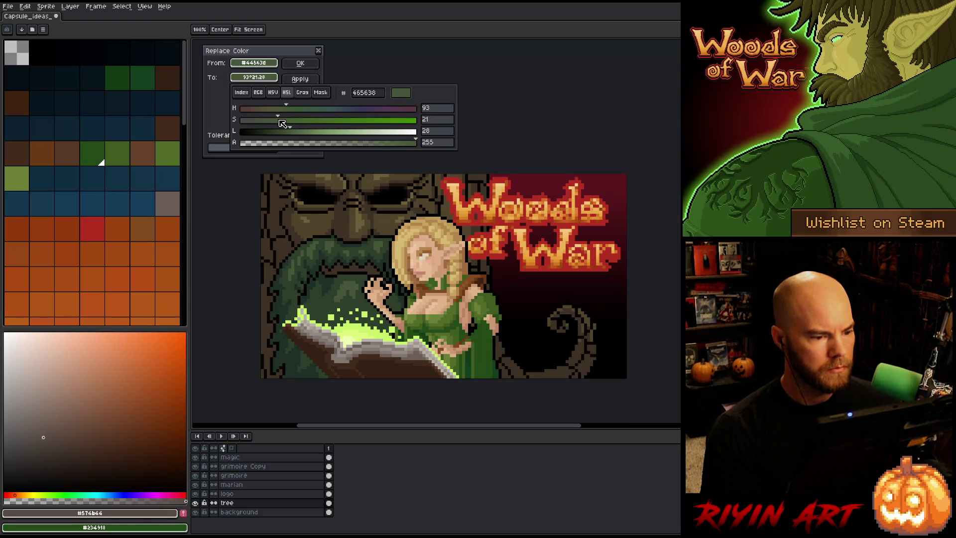
{"action": "left_click", "coordinate": [282, 109]}
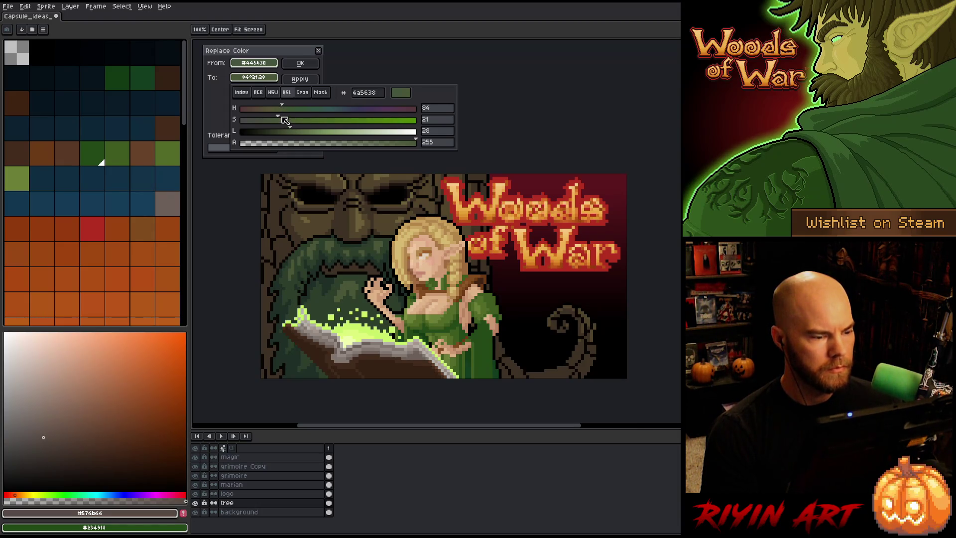
{"action": "left_click", "coordinate": [288, 132]}
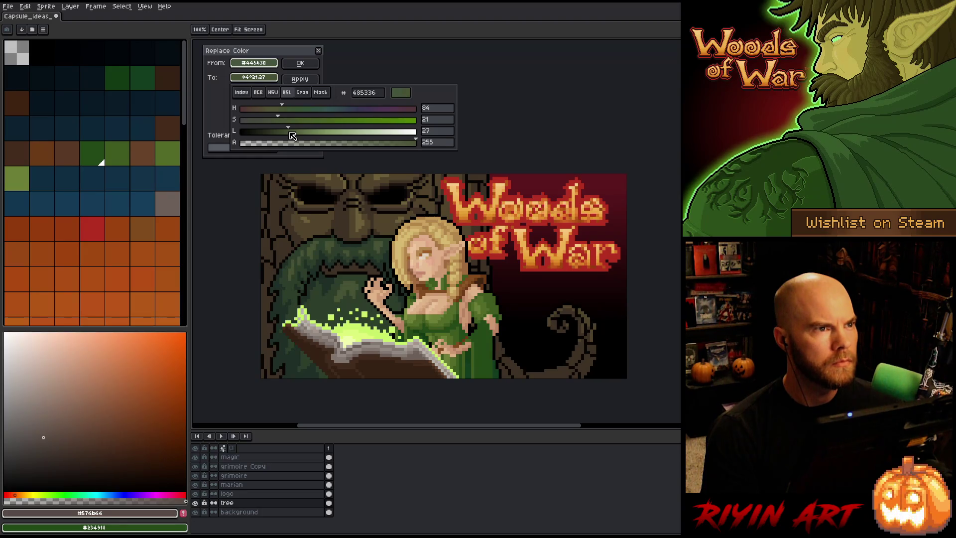
{"action": "left_click", "coordinate": [300, 62]}
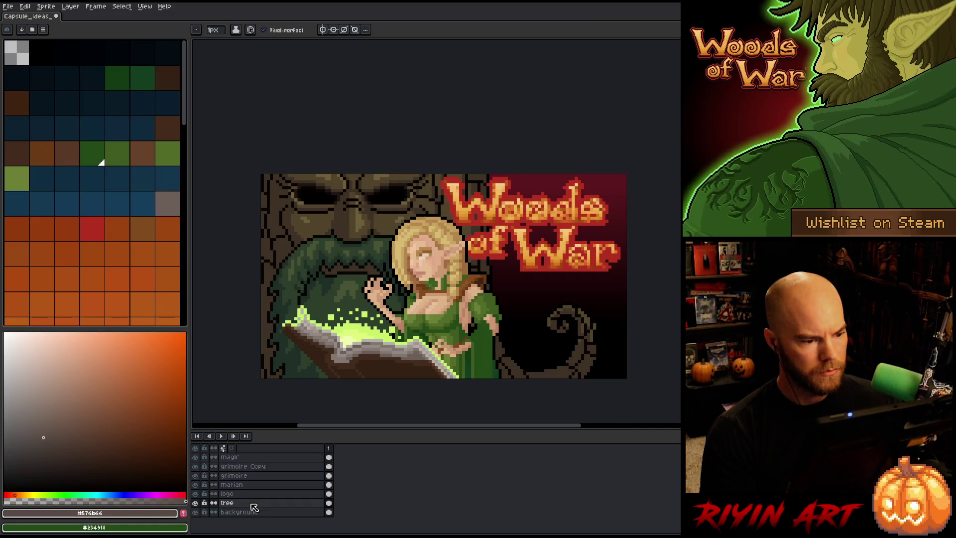
Step: Add a new layer above the tree and set the drawing colour to a redder dark brown from the artwork
{"action": "key", "text": "shift+n"}
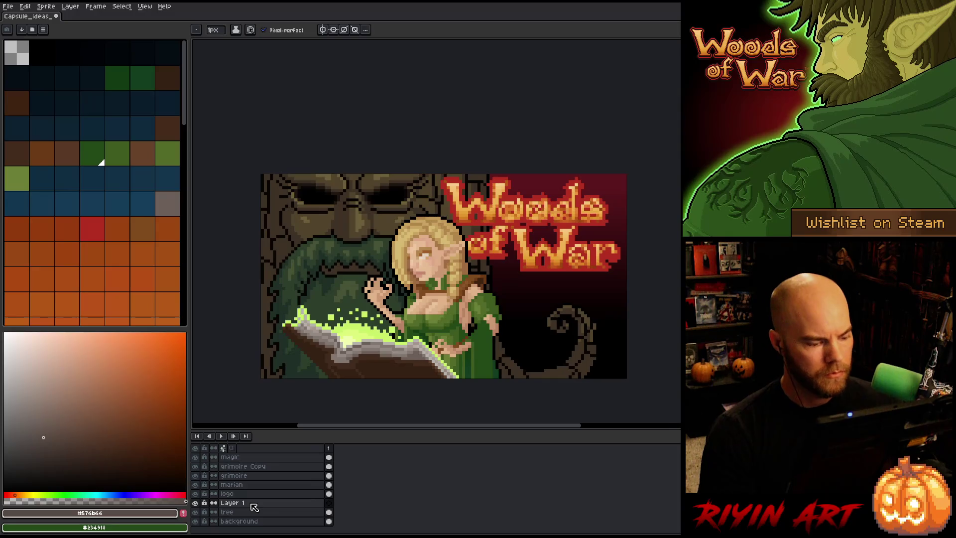
{"action": "left_click", "coordinate": [287, 245], "text": "alt"}
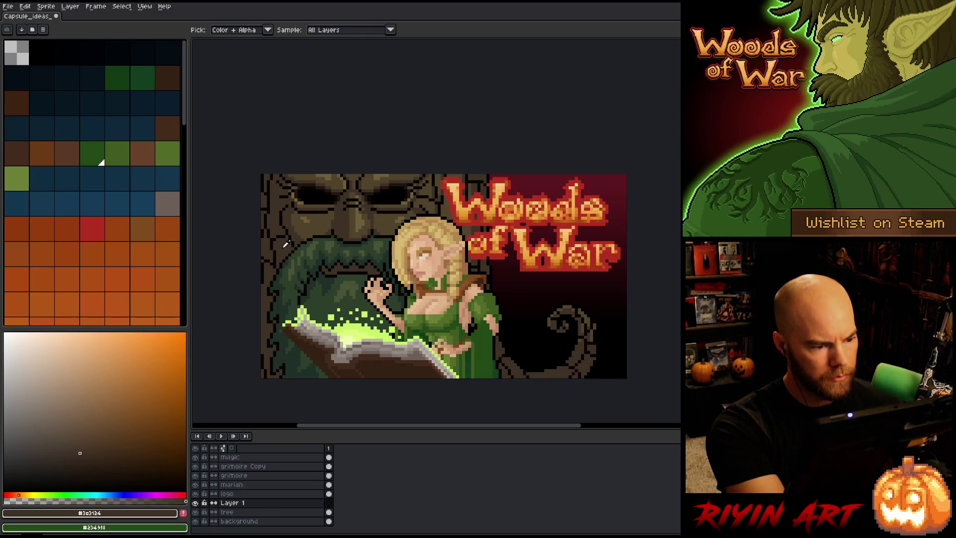
{"action": "left_click", "coordinate": [16, 494]}
{"action": "left_click", "coordinate": [11, 494]}
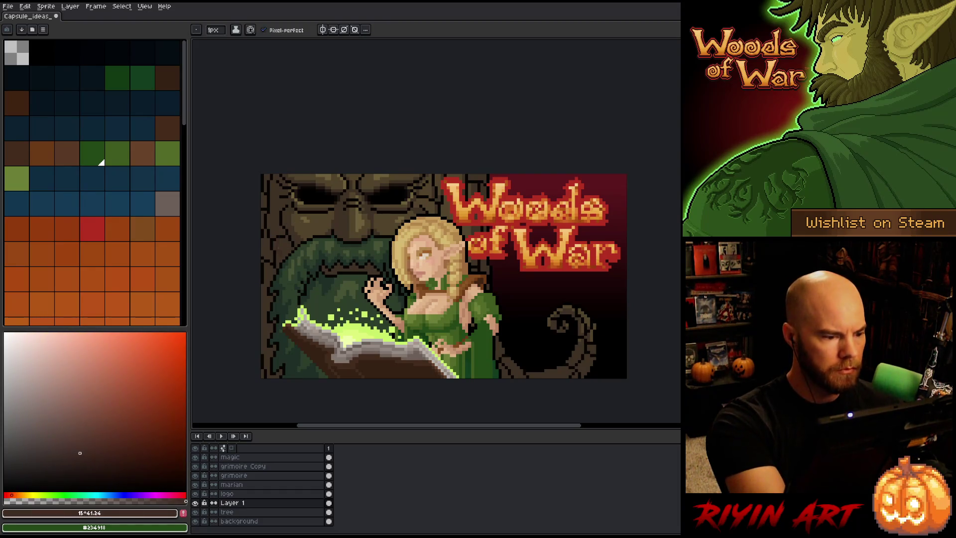
{"action": "left_click", "coordinate": [91, 449]}
{"action": "left_click", "coordinate": [93, 450]}
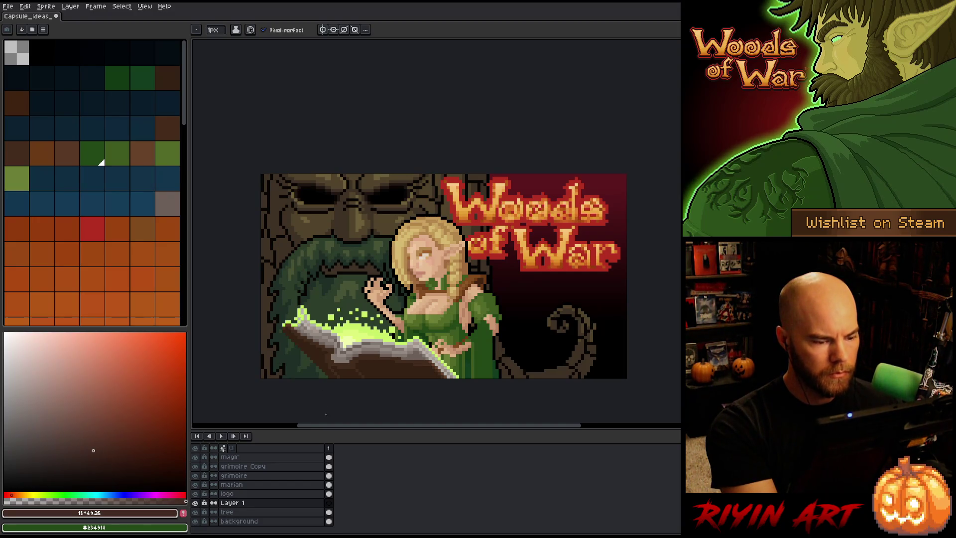
Step: Hide the tree layer and bring up Layer 1's blend mode choices
{"action": "left_click", "coordinate": [329, 511]}
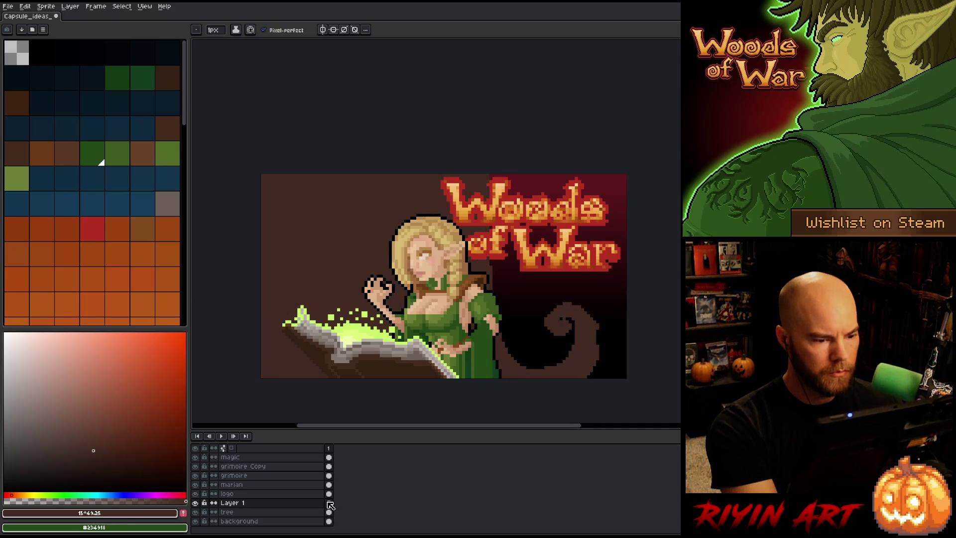
{"action": "double_click", "coordinate": [274, 502]}
{"action": "left_click", "coordinate": [364, 95]}
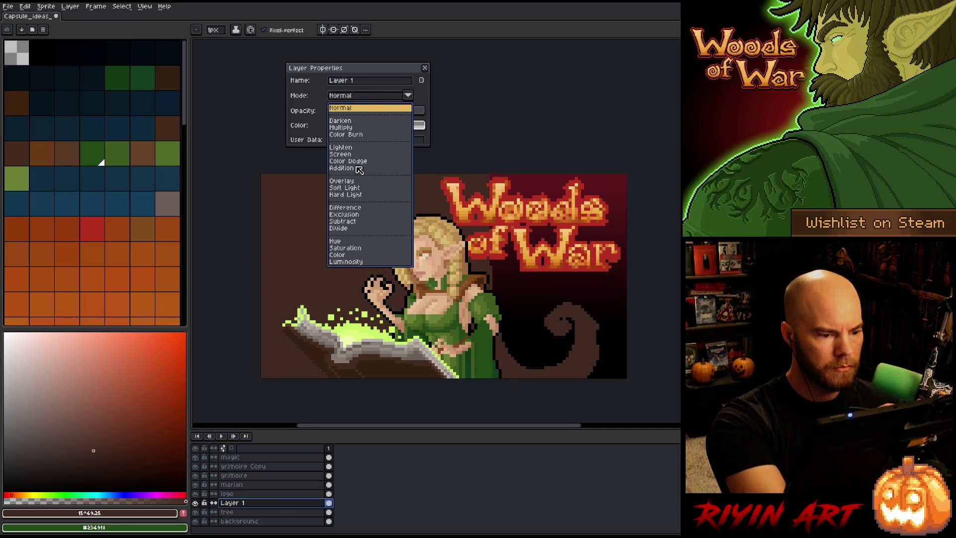
Step: Set Layer 1 to Overlay blending at 61% opacity and close its properties
{"action": "left_click", "coordinate": [343, 255]}
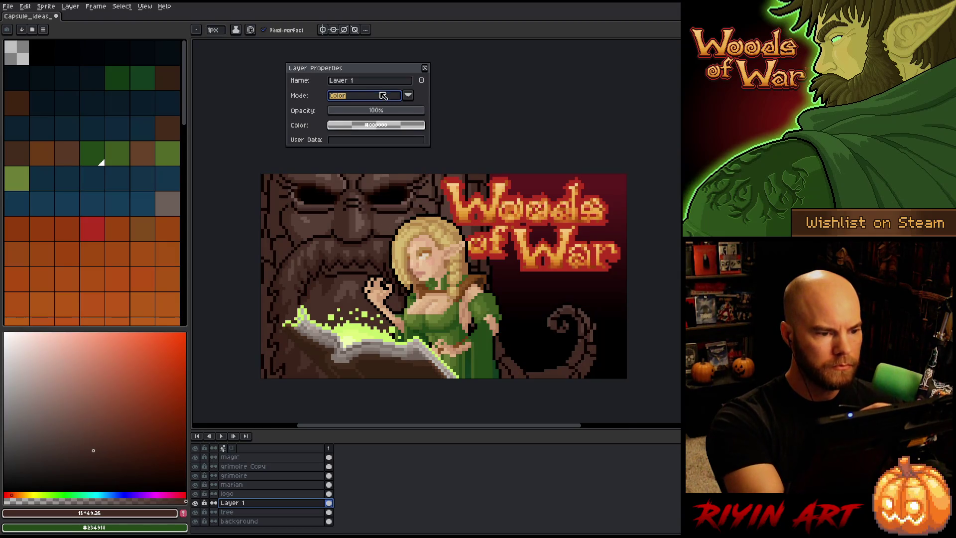
{"action": "left_click", "coordinate": [365, 95]}
{"action": "left_click", "coordinate": [349, 183]}
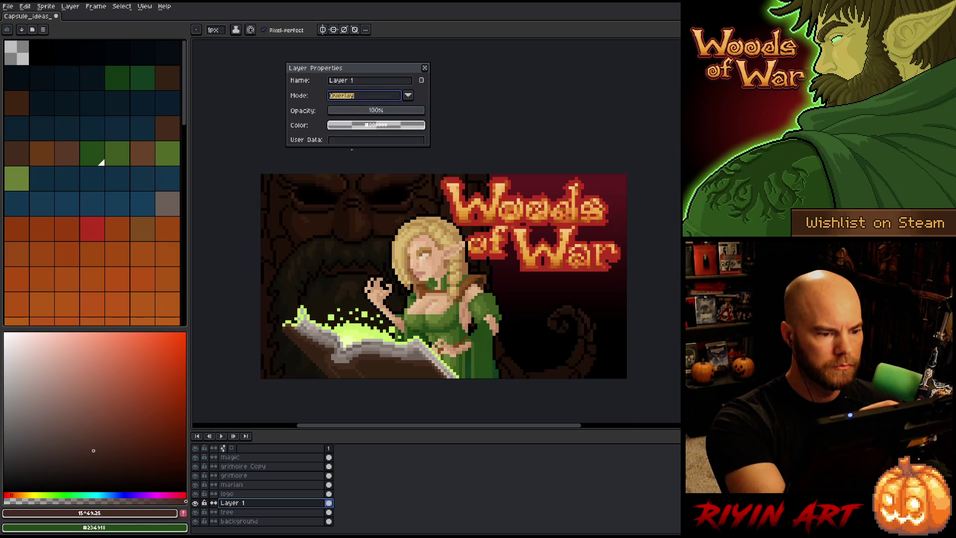
{"action": "left_click", "coordinate": [369, 111]}
{"action": "mouse_move", "coordinate": [369, 111]}
{"action": "left_mouse_down"}
{"action": "mouse_move", "coordinate": [393, 109]}
{"action": "mouse_move", "coordinate": [371, 109]}
{"action": "left_mouse_up"}
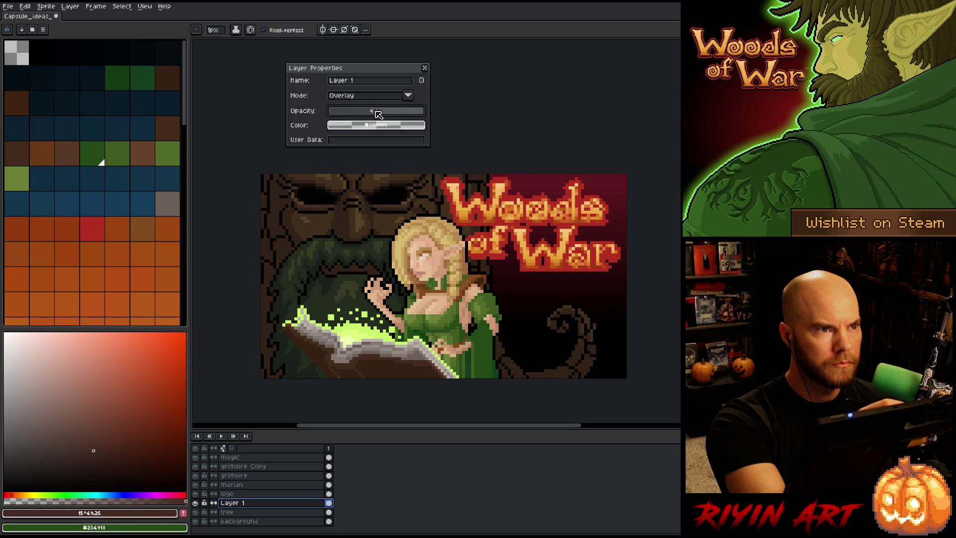
{"action": "left_click", "coordinate": [425, 68]}
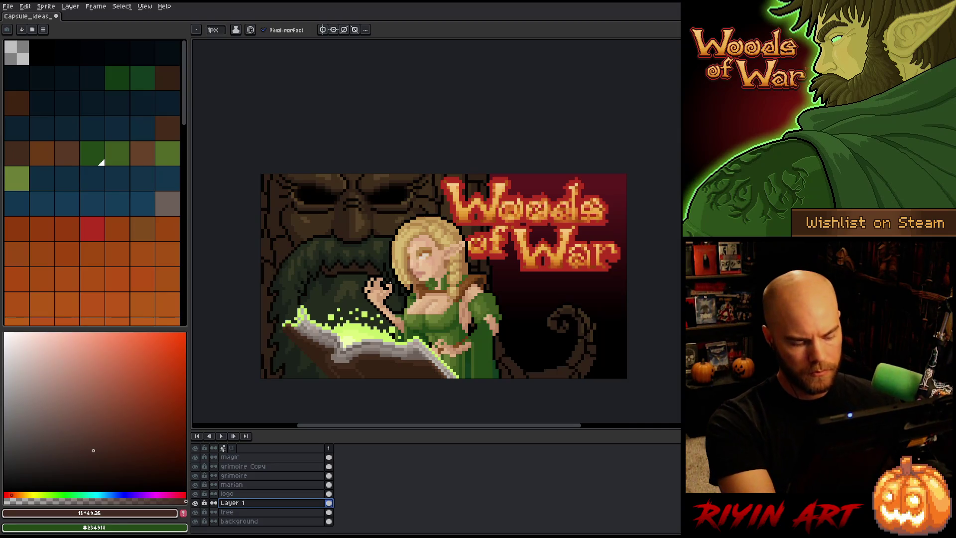
Step: Set up a round 9 px eraser brush and erase Layer 1 over the tree face
{"action": "key", "text": "b"}
{"action": "left_click", "coordinate": [215, 29]}
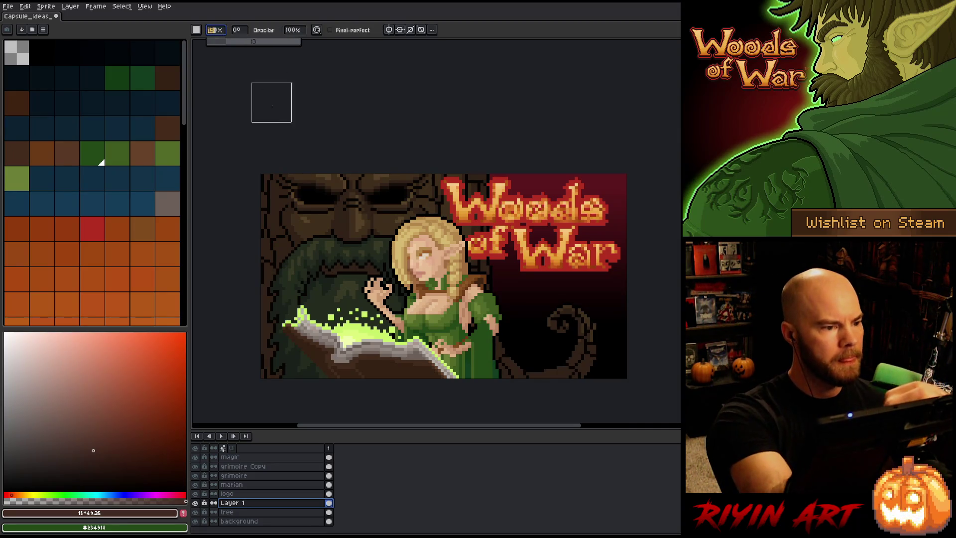
{"action": "left_click", "coordinate": [200, 31]}
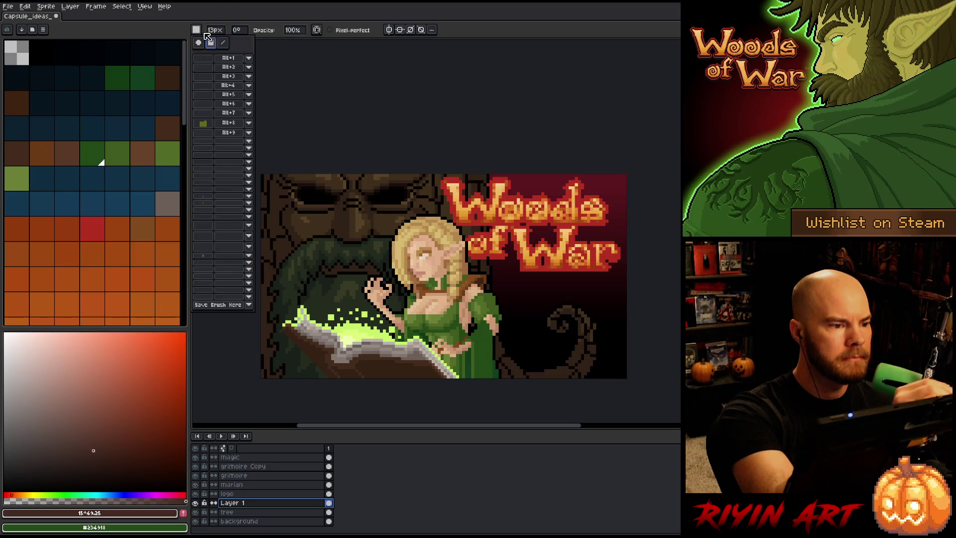
{"action": "left_click", "coordinate": [198, 42]}
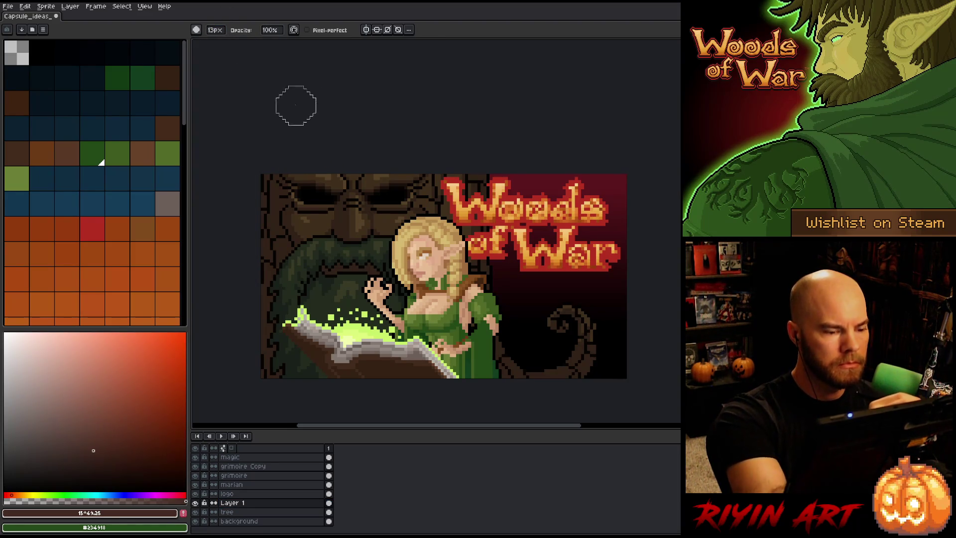
{"action": "left_click", "coordinate": [214, 30]}
{"action": "left_click", "coordinate": [219, 41]}
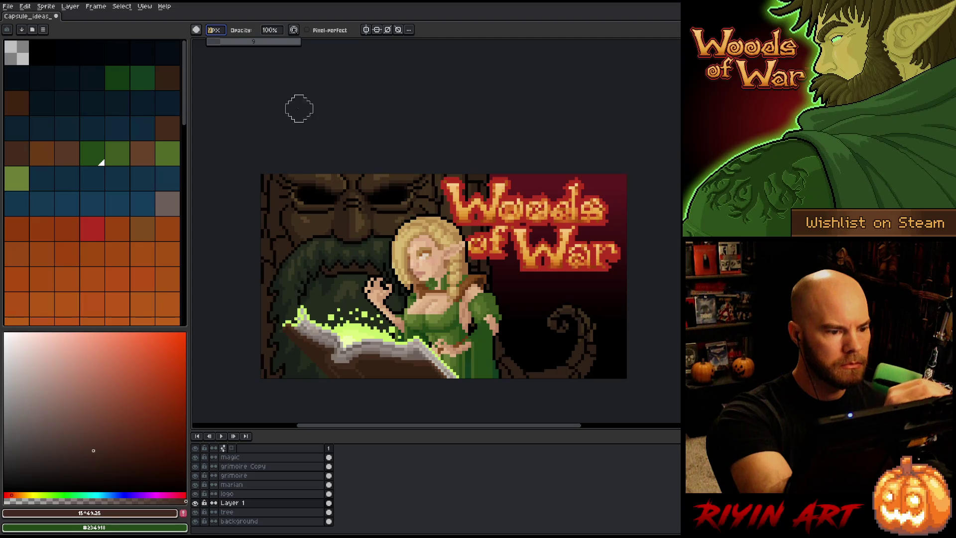
{"action": "left_click", "coordinate": [357, 225]}
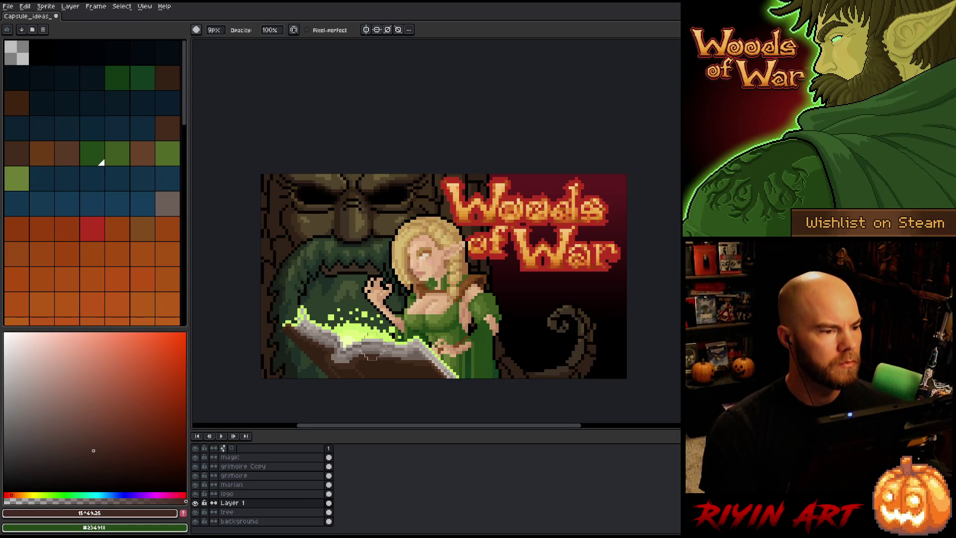
Step: Touch up stray pixels on Layer 1, alternating between the pencil and the eraser
{"action": "key", "text": "b"}
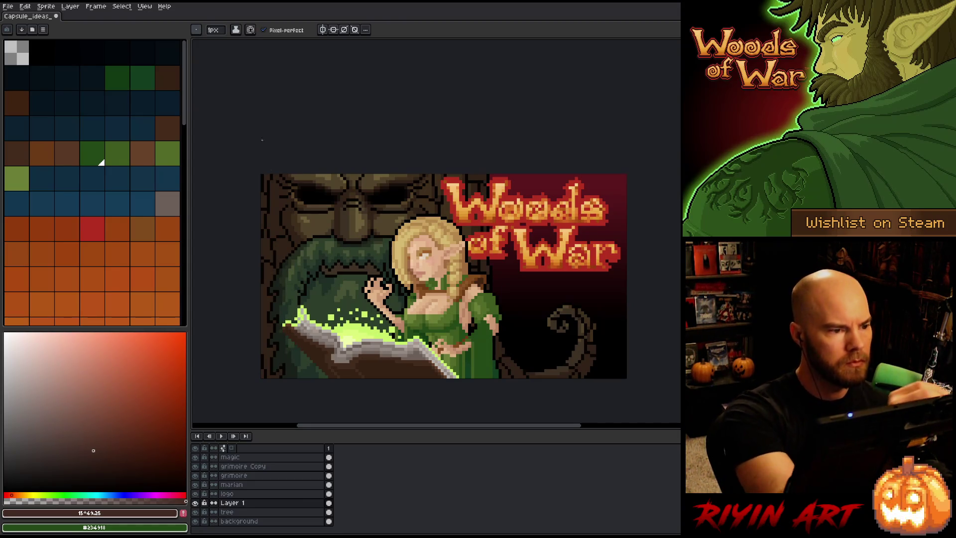
{"action": "key", "text": "e"}
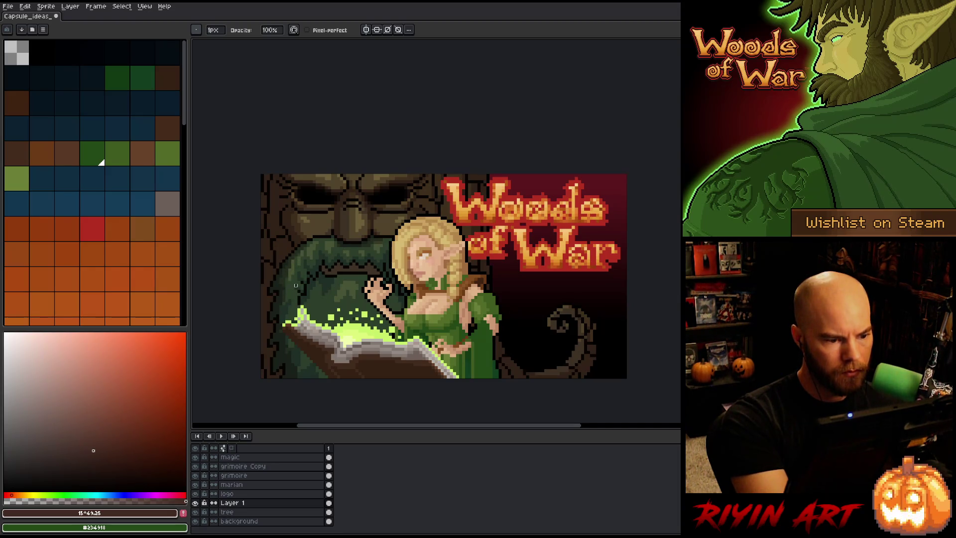
{"action": "key", "text": "b"}
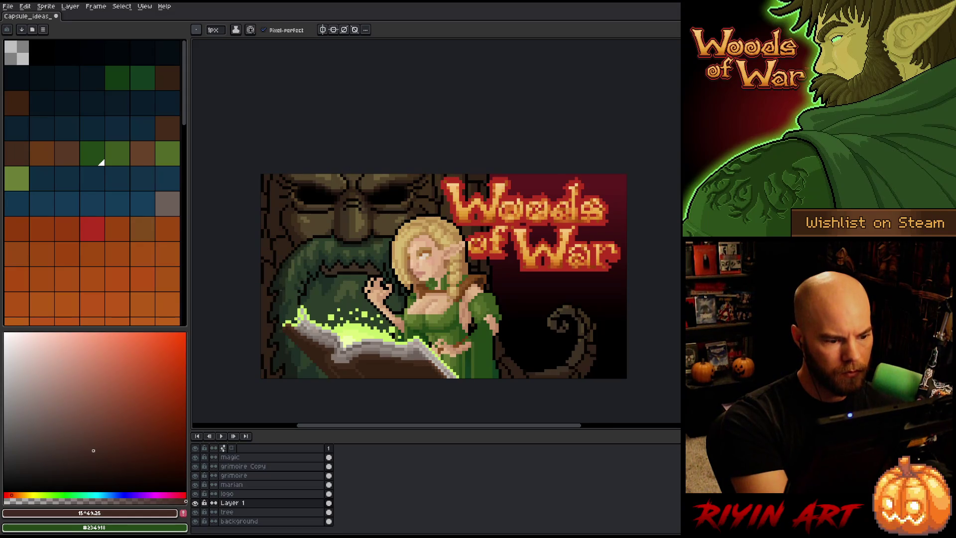
{"action": "key", "text": "e"}
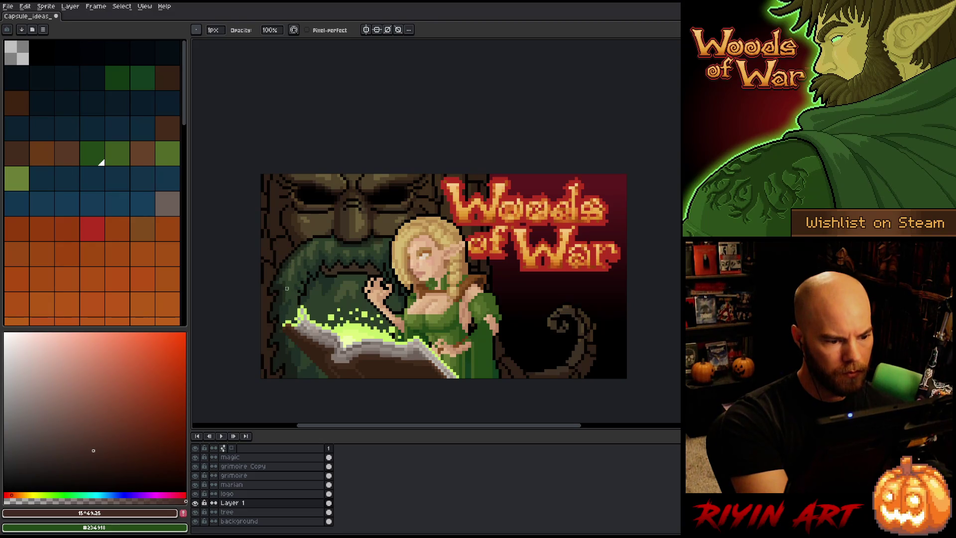
{"action": "key", "text": "b"}
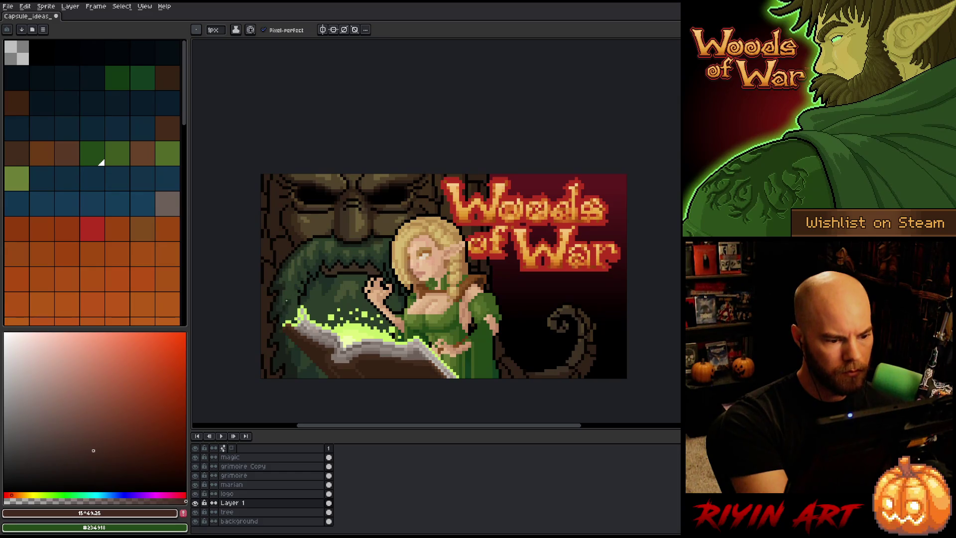
{"action": "key", "text": "e"}
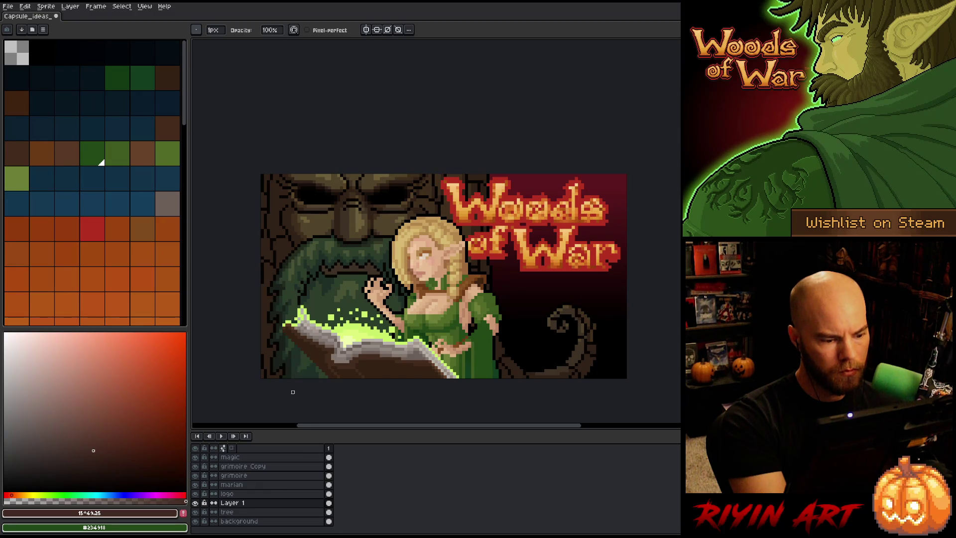
{"action": "key", "text": "b"}
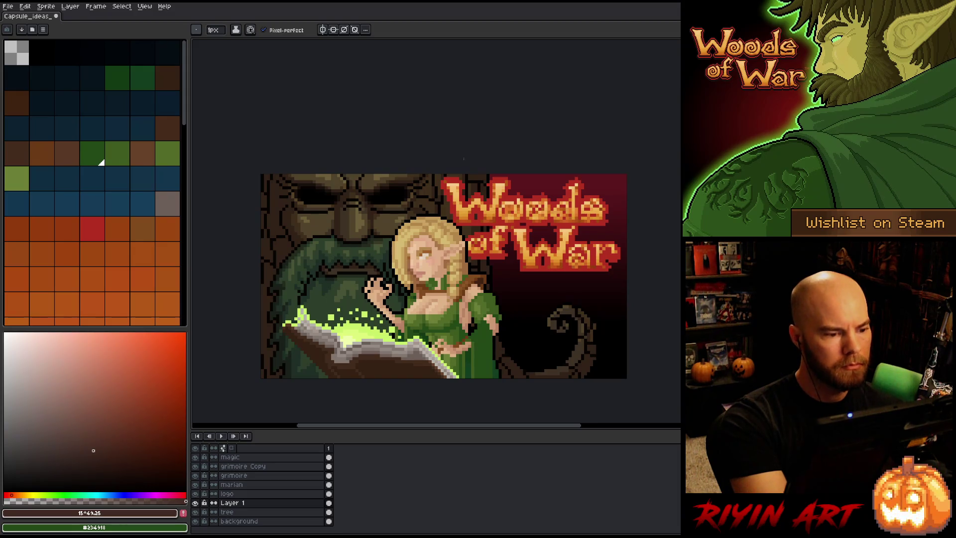
{"action": "key", "text": "b"}
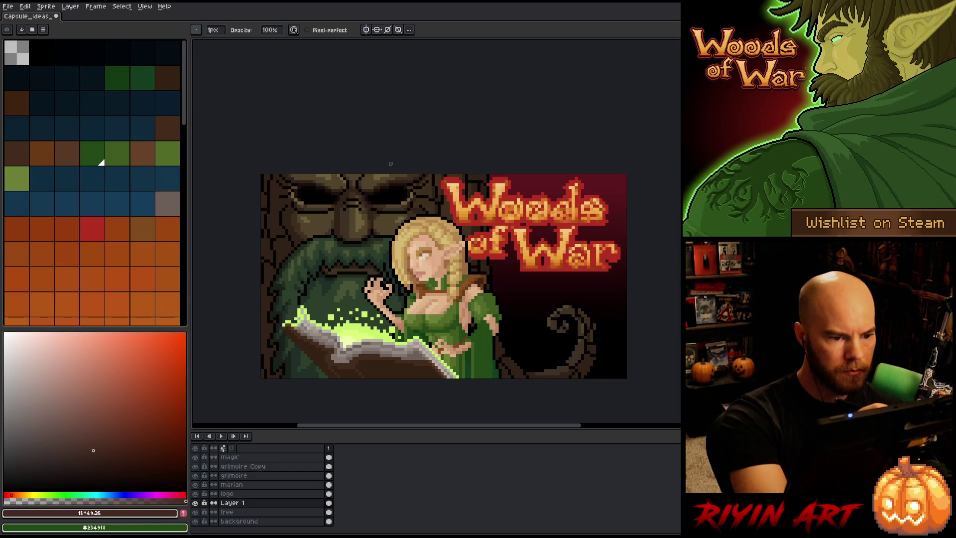
{"action": "key", "text": "e"}
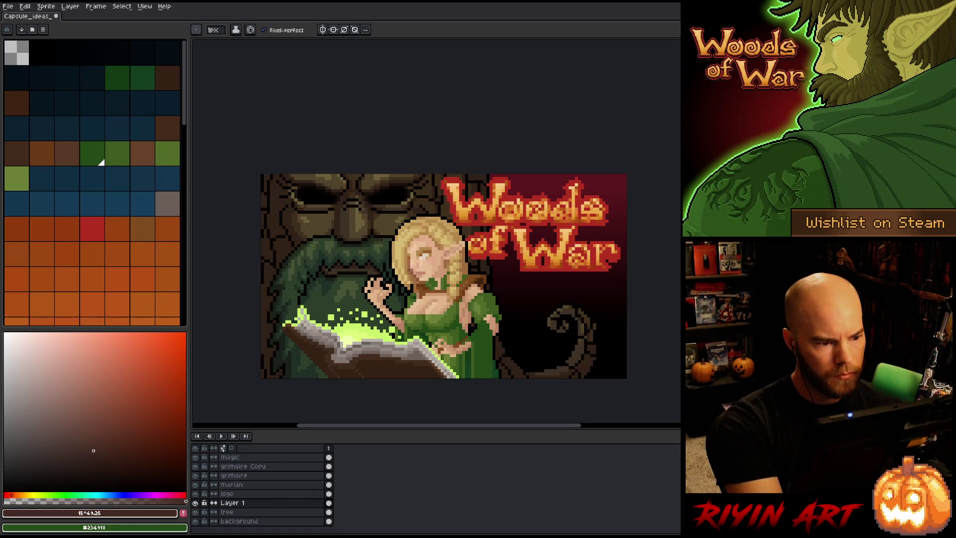
Step: On the tree layer, sample a brown from the carved face, nudge its hue yellower, and paint
{"action": "key", "text": "e"}
{"action": "left_click", "coordinate": [265, 513]}
{"action": "key", "text": "b"}
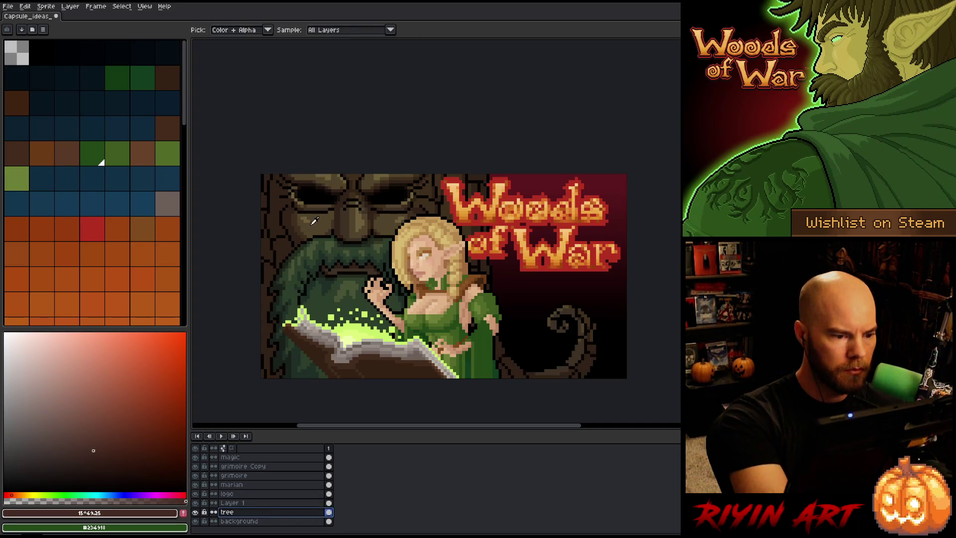
{"action": "left_click", "coordinate": [310, 219], "text": "alt"}
{"action": "left_click", "coordinate": [309, 217]}
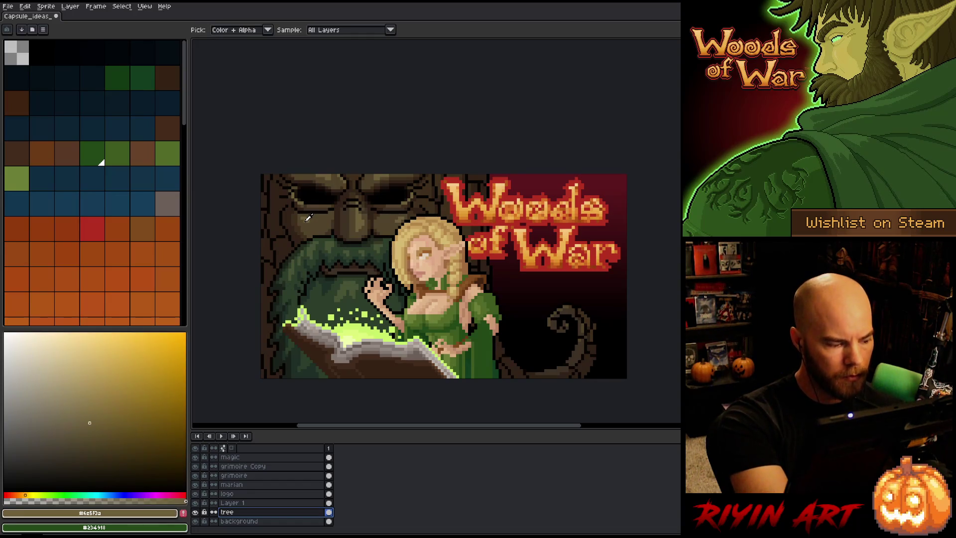
{"action": "left_click", "coordinate": [313, 224]}
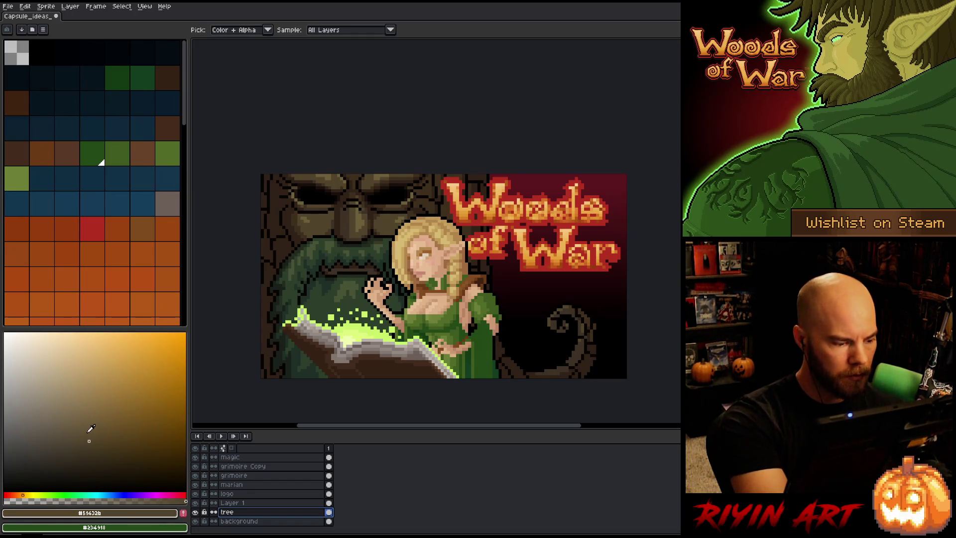
{"action": "key", "text": "b"}
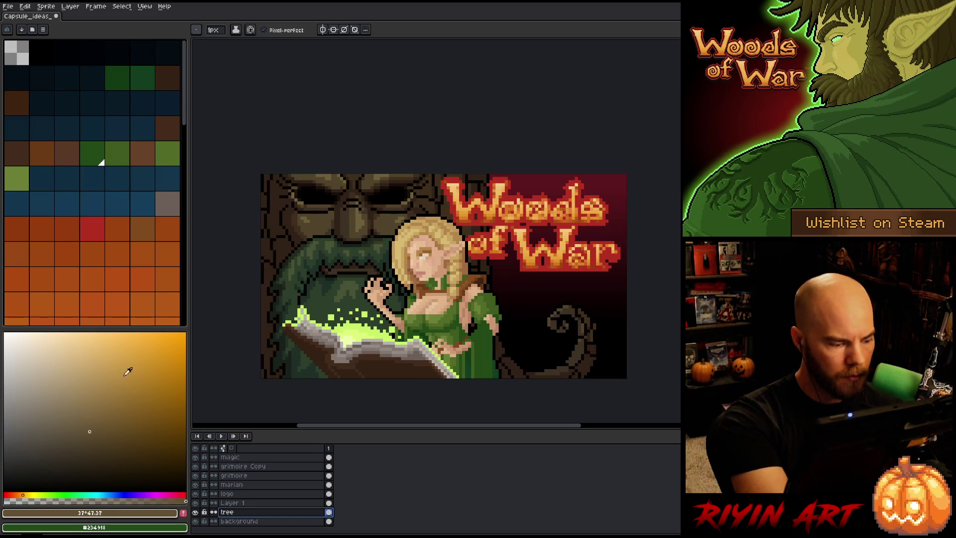
{"action": "left_click", "coordinate": [23, 495]}
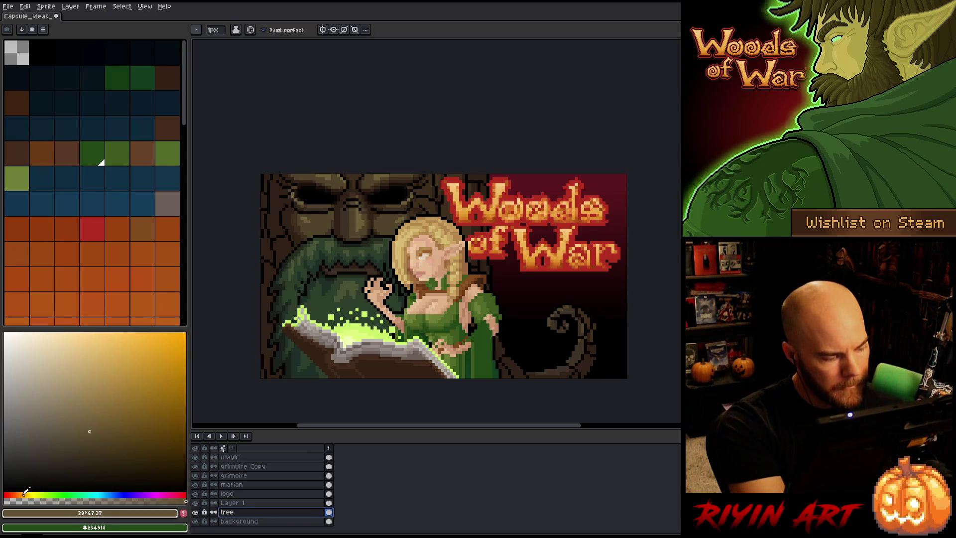
{"action": "left_click", "coordinate": [311, 217]}
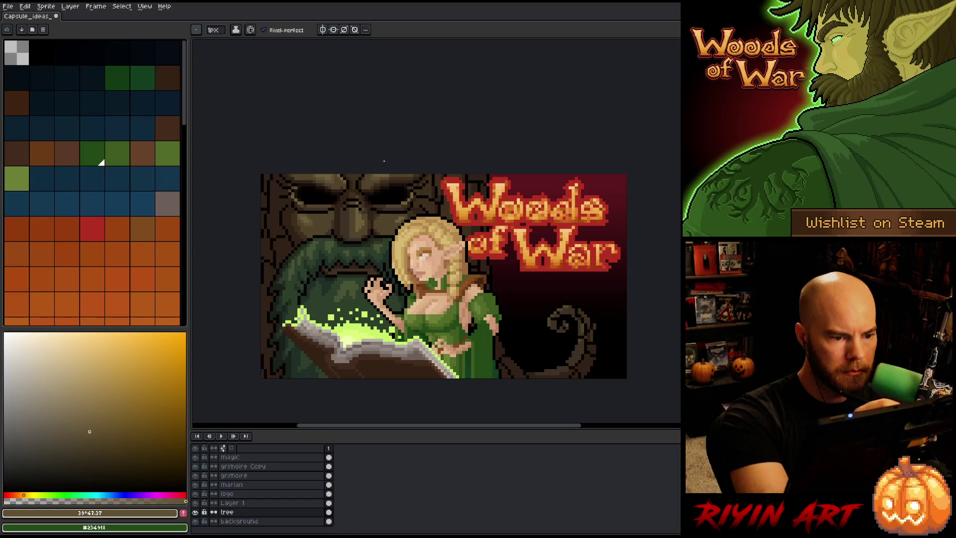
Step: Retouch the tree face shading with lighter, mid and dark browns sampled from it
{"action": "left_click", "coordinate": [376, 182], "text": "alt"}
{"action": "left_click", "coordinate": [377, 176], "text": "alt"}
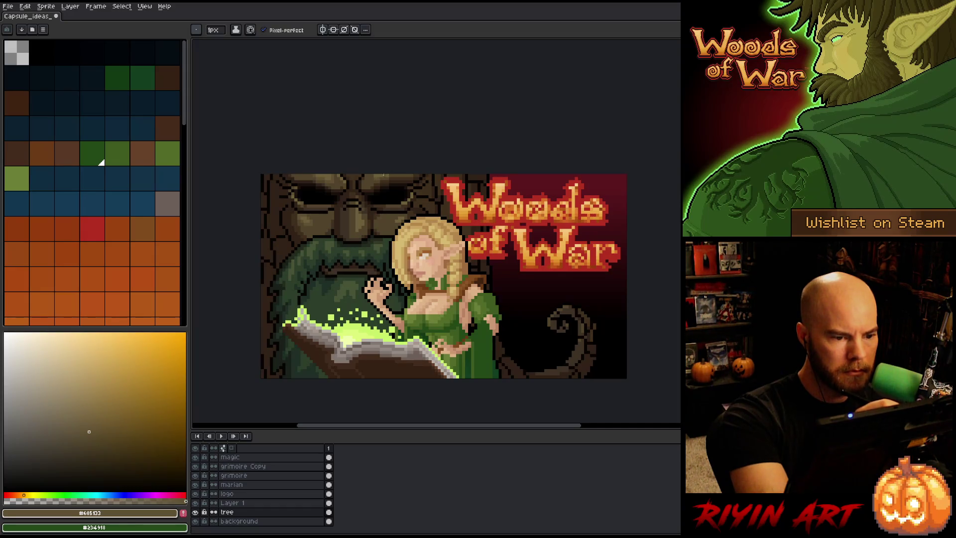
{"action": "left_click", "coordinate": [373, 178], "text": "alt"}
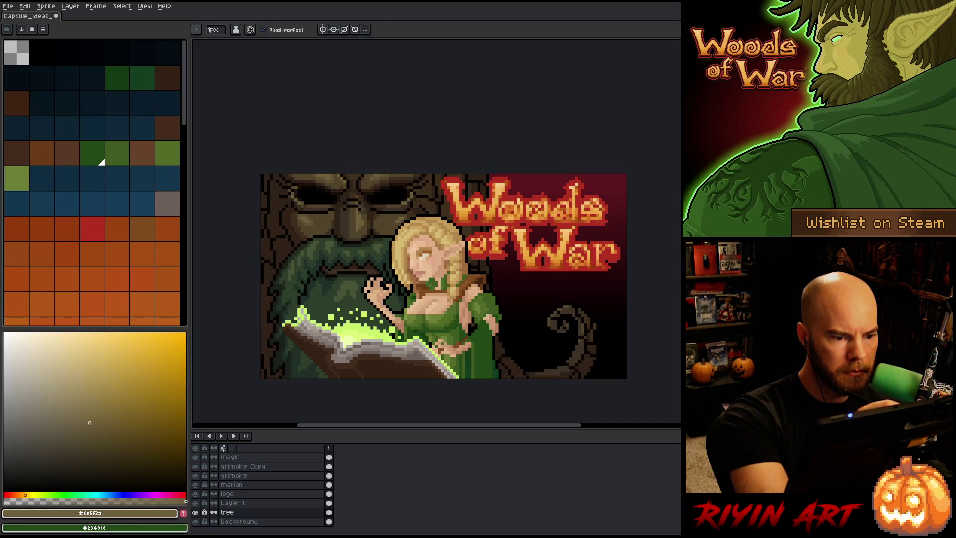
{"action": "left_click", "coordinate": [380, 175], "text": "alt"}
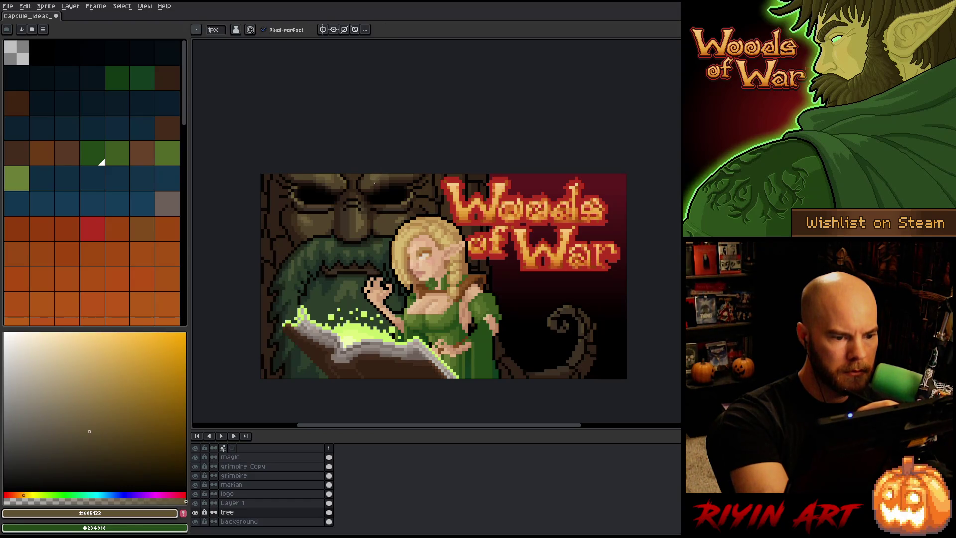
{"action": "left_click", "coordinate": [382, 175], "text": "alt"}
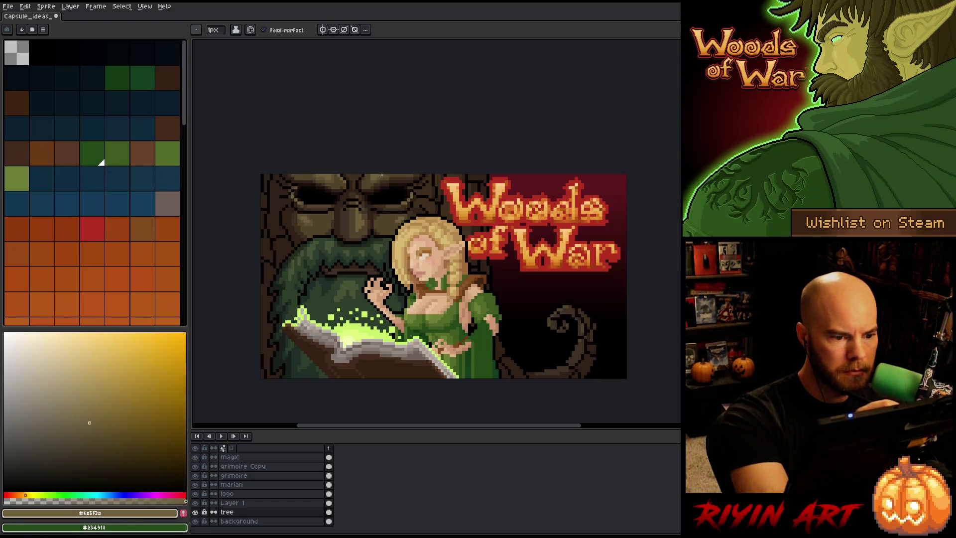
{"action": "left_click", "coordinate": [384, 173], "text": "alt"}
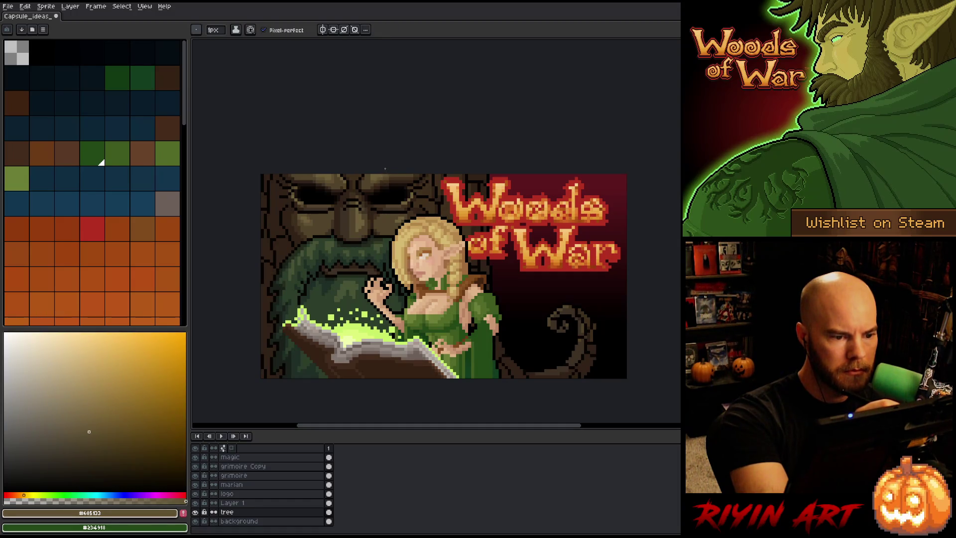
{"action": "left_click", "coordinate": [386, 169], "text": "alt"}
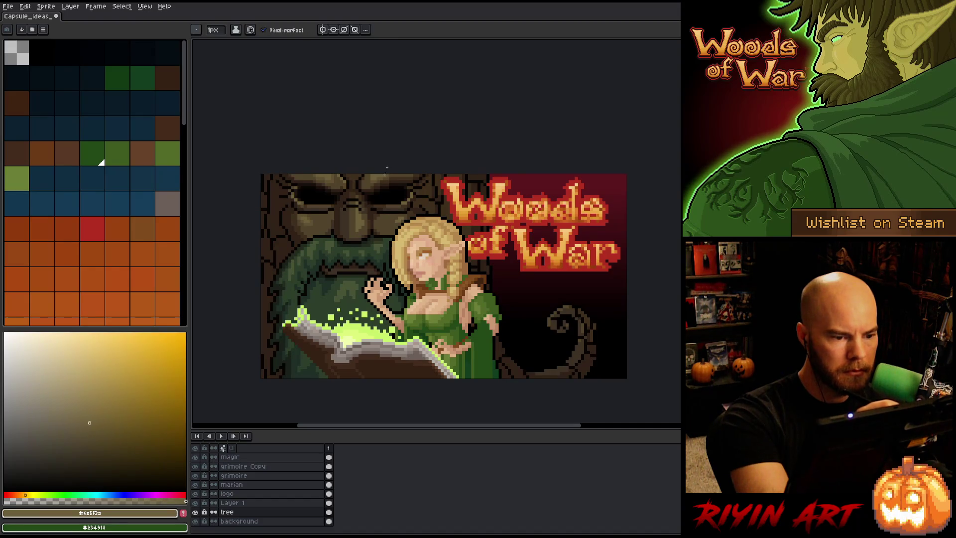
{"action": "left_click", "coordinate": [384, 178], "text": "alt"}
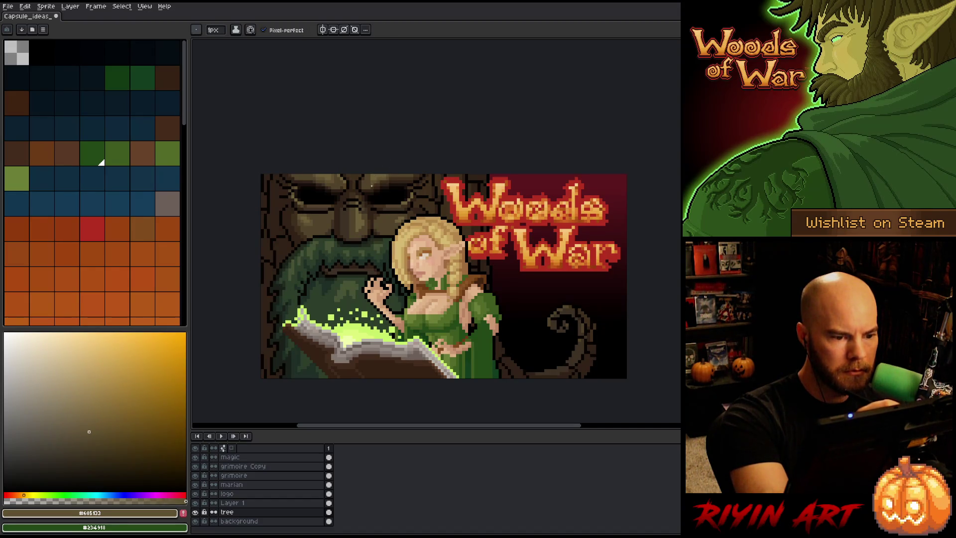
{"action": "left_click", "coordinate": [366, 175], "text": "alt"}
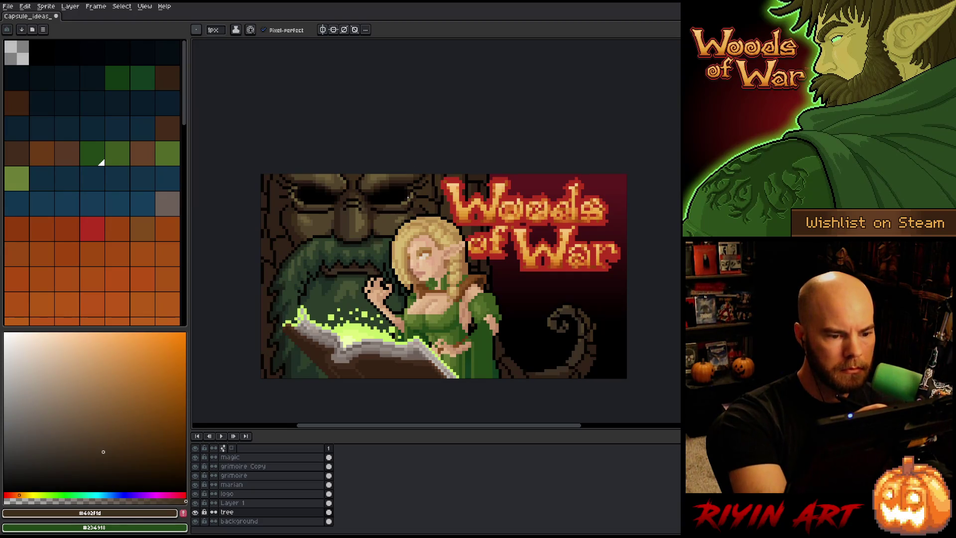
{"action": "left_click", "coordinate": [314, 217], "text": "alt"}
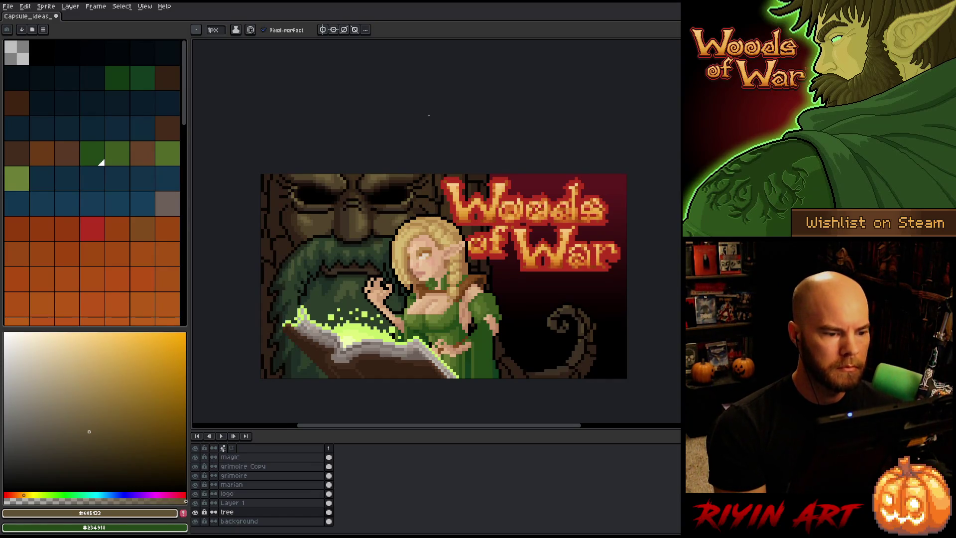
Step: Return to Layer 1 with the eraser and save the capsule artwork
{"action": "left_click", "coordinate": [328, 502]}
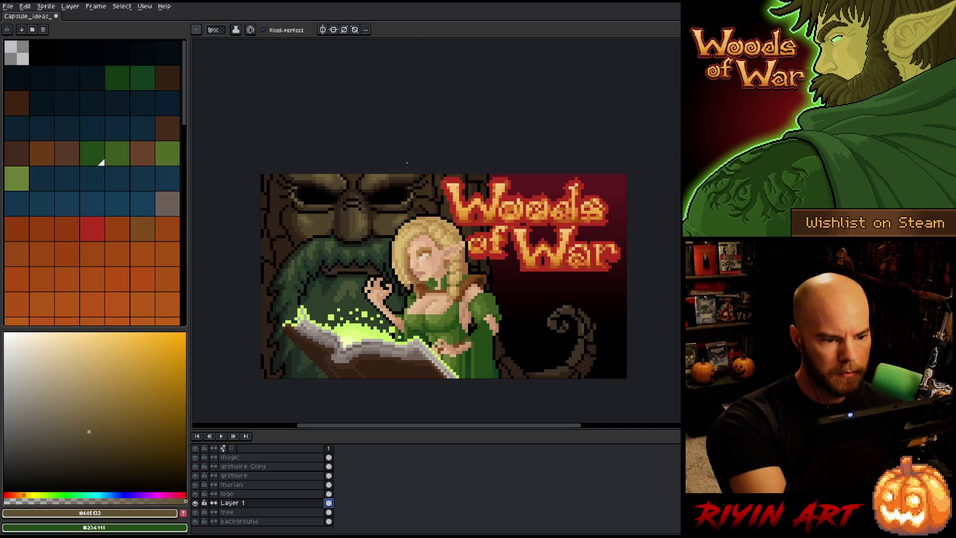
{"action": "key", "text": "e"}
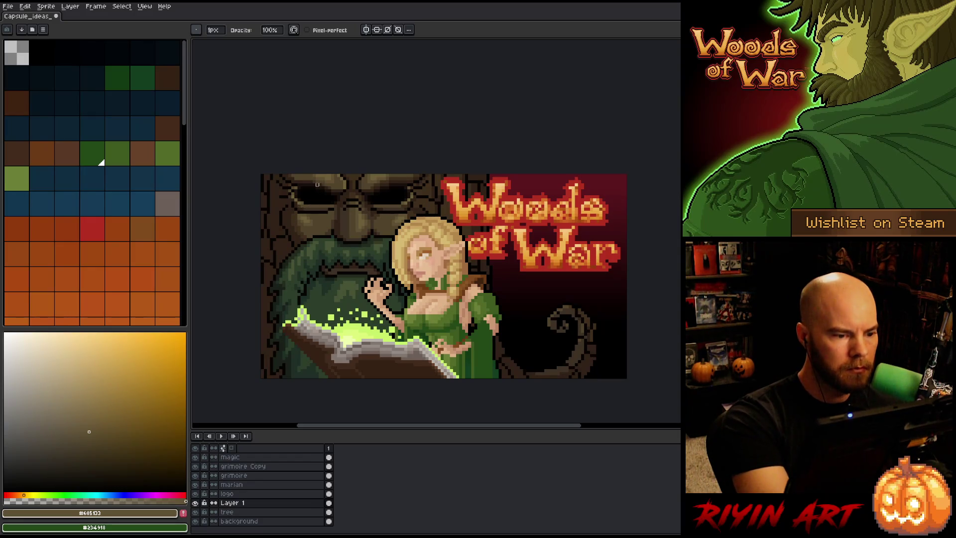
{"action": "key", "text": "v"}
{"action": "key", "text": "ctrl+s"}
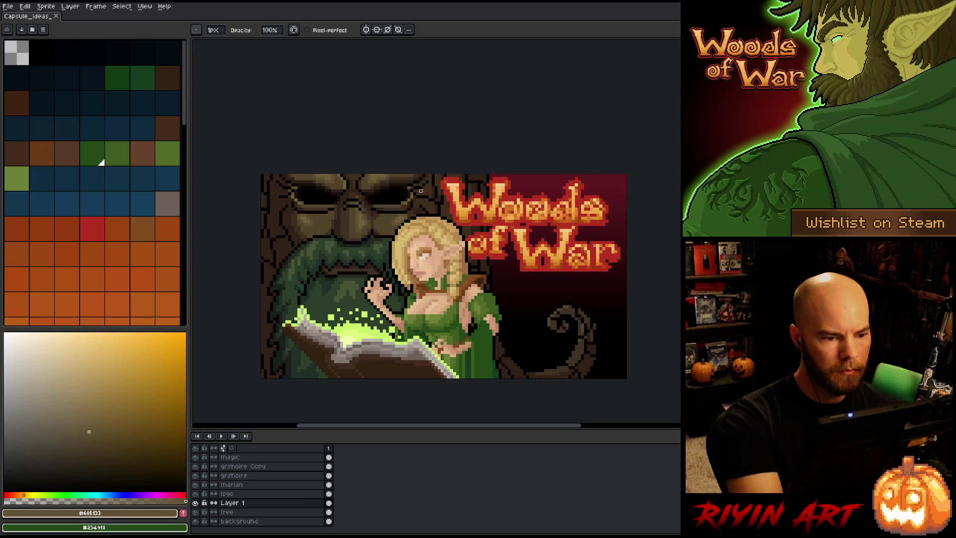
{"action": "key", "text": "ctrl+z"}
{"action": "key", "text": "ctrl+s"}
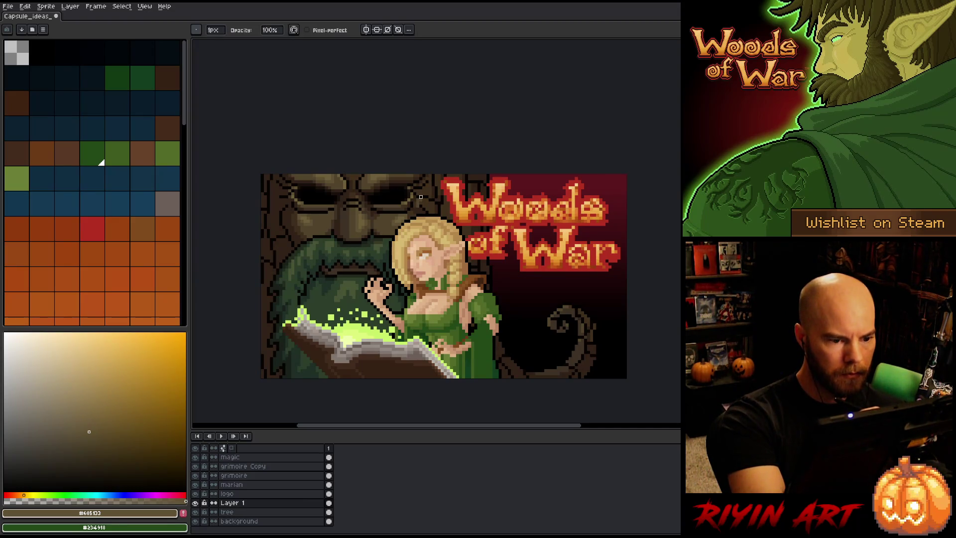
{"action": "key", "text": "ctrl+z"}
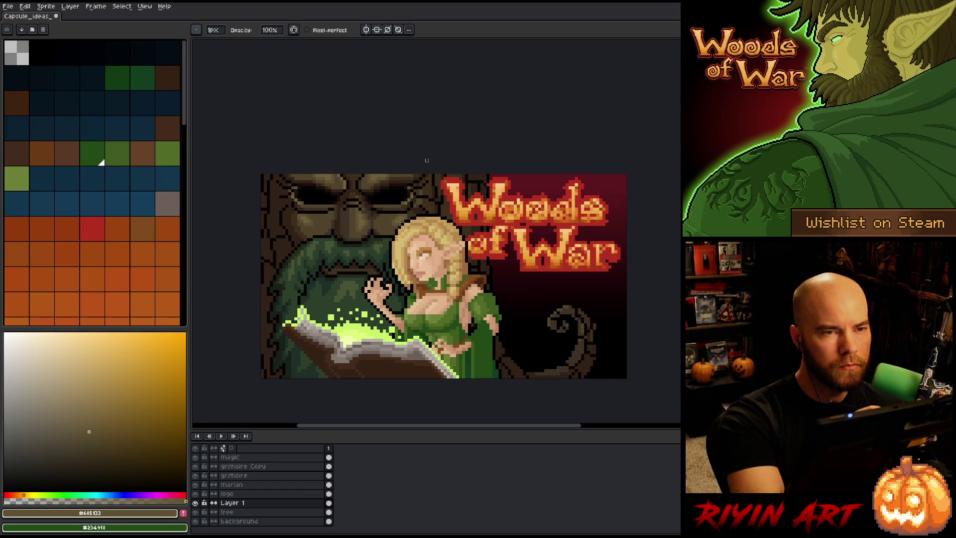
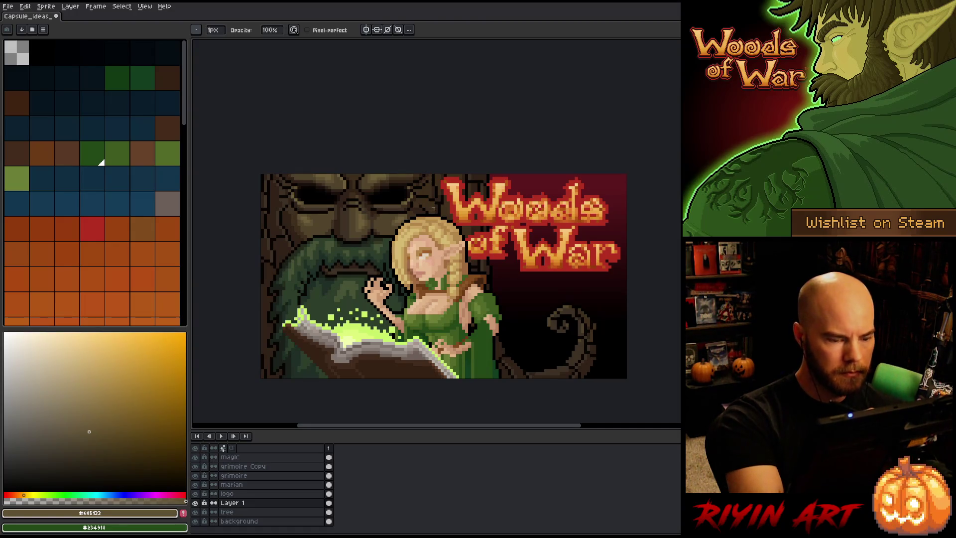
Step: Sample a darker brown from the tree top, paint a brow pixel, pick lighter brown #605133, and save
{"action": "key", "text": "ctrl+s"}
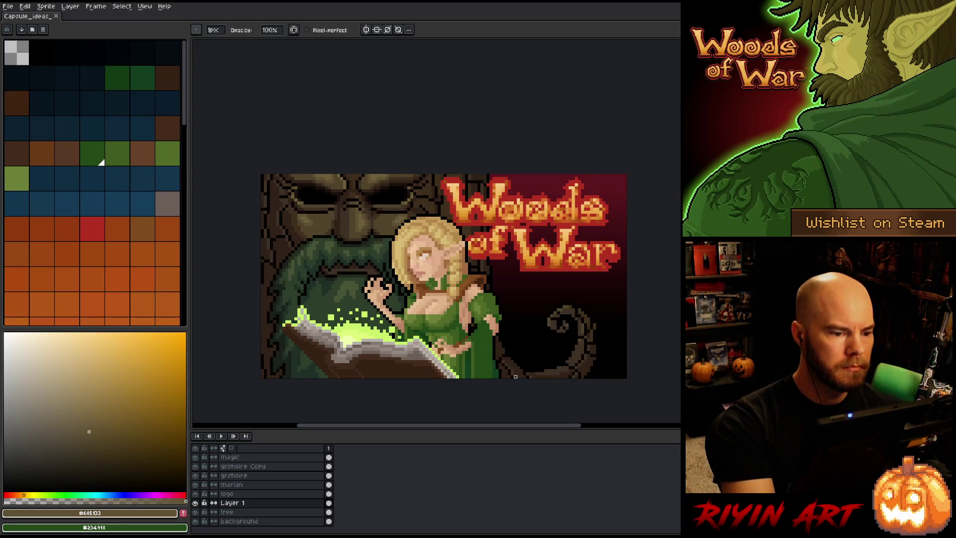
{"action": "left_click", "coordinate": [264, 513]}
{"action": "left_click", "coordinate": [314, 174], "text": "alt"}
{"action": "left_click", "coordinate": [313, 173]}
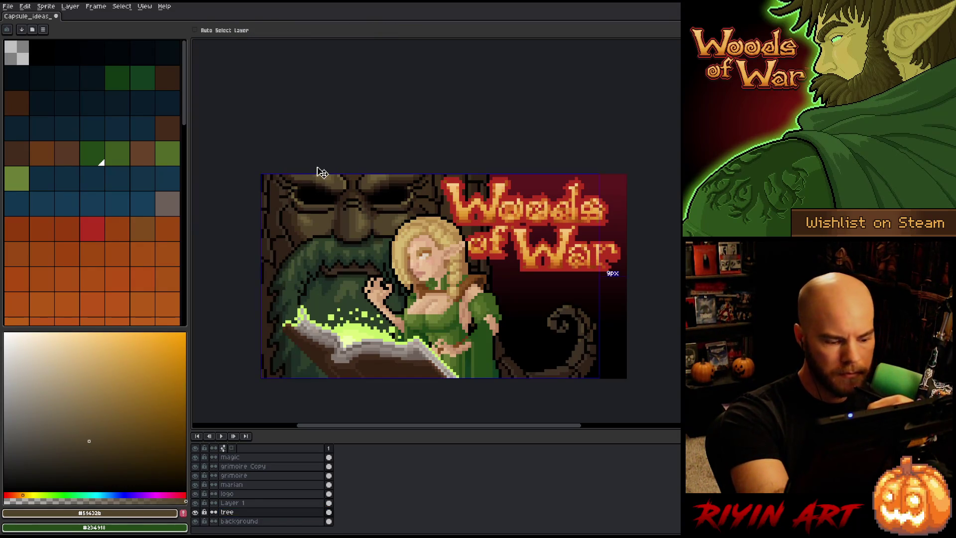
{"action": "left_click", "coordinate": [321, 173], "text": "alt"}
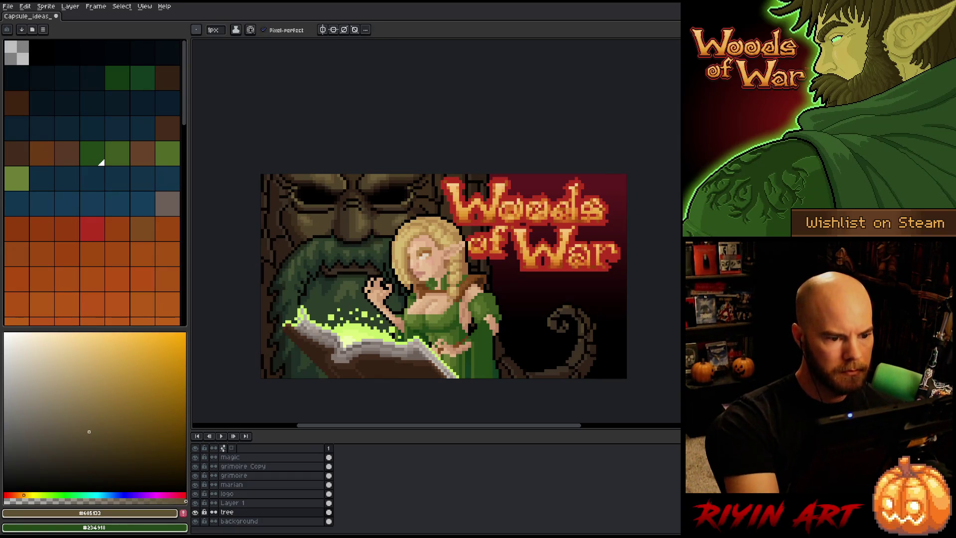
{"action": "key", "text": "ctrl+s"}
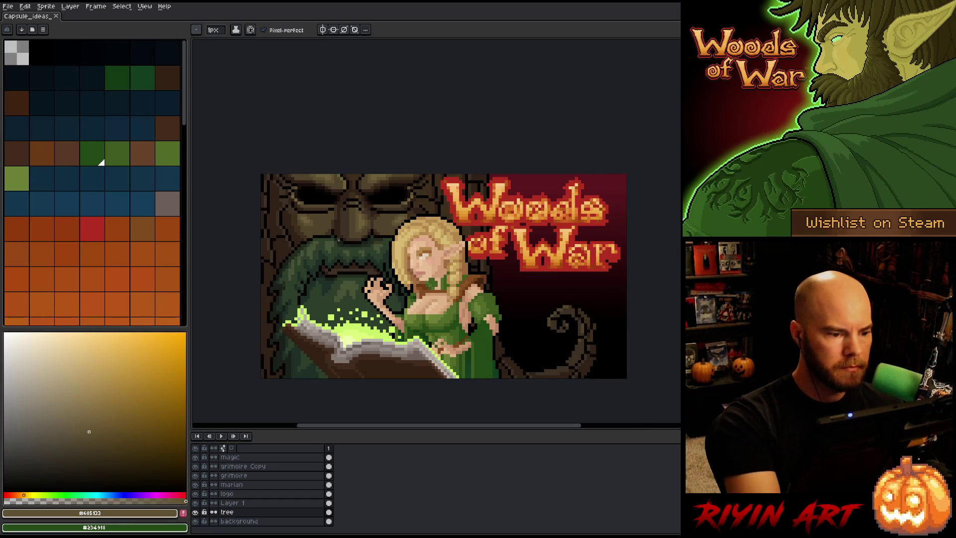
Step: Paint small touch-up pixels on the tree face in Layer 1 and save the capsule
{"action": "left_click", "coordinate": [256, 503]}
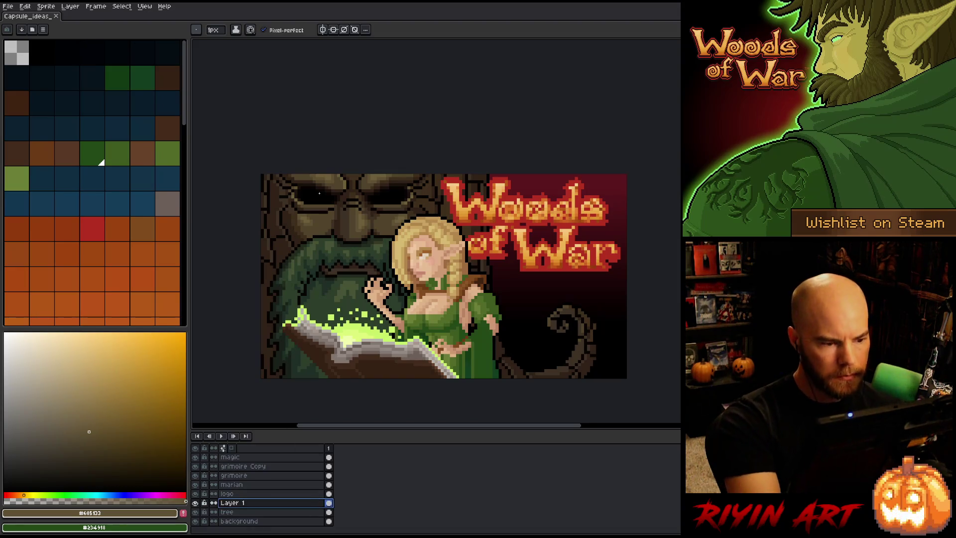
{"action": "left_click", "coordinate": [299, 197]}
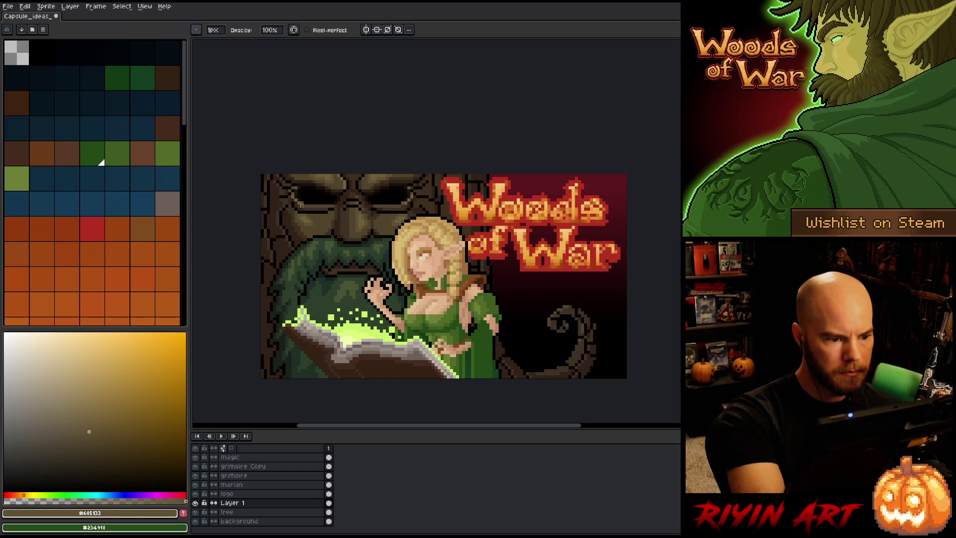
{"action": "key", "text": "v"}
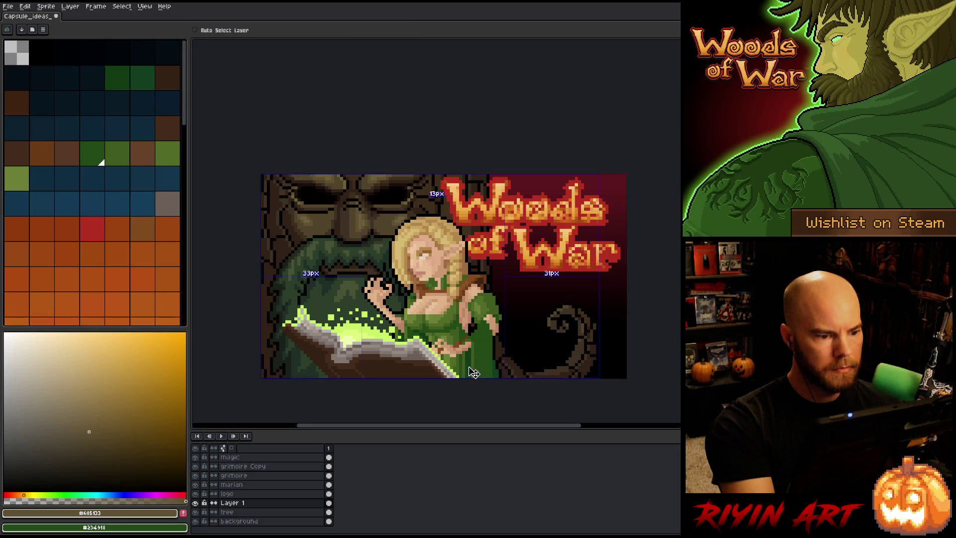
{"action": "key", "text": "b"}
{"action": "key", "text": "ctrl+s"}
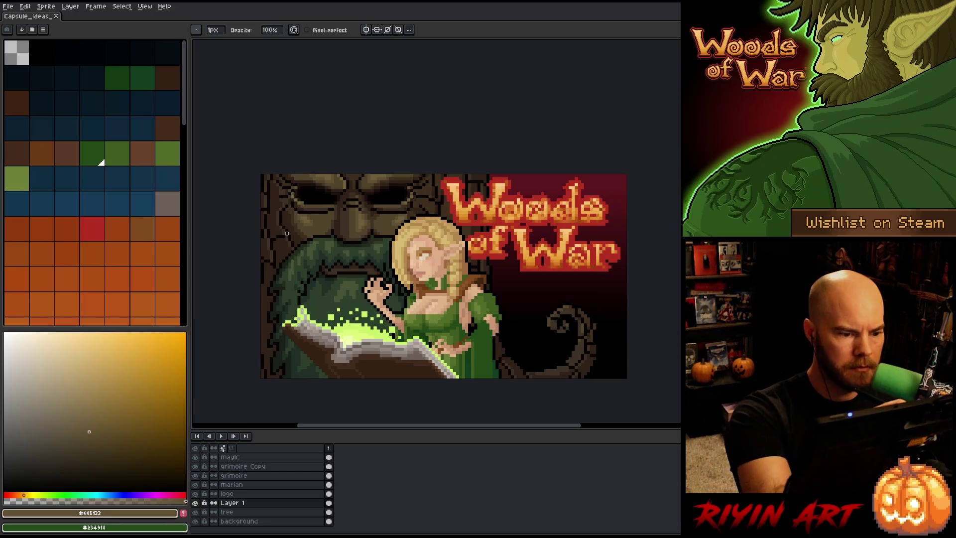
{"action": "left_click", "coordinate": [290, 218]}
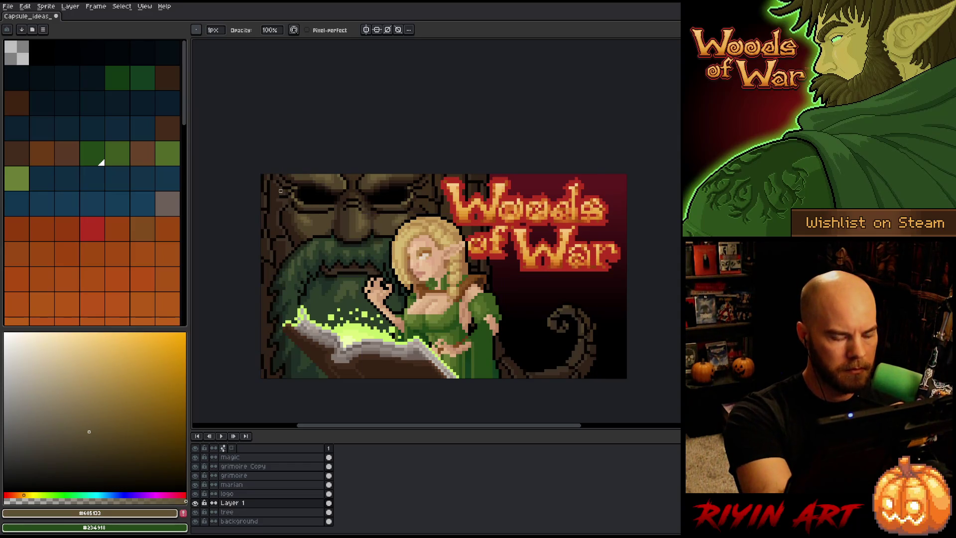
Step: Nudge two small patches on the tree's brow with the Rectangular Marquee, deselect, and save
{"action": "key", "text": "m"}
{"action": "left_click_drag", "start_coordinate": [271, 190], "coordinate": [283, 197]}
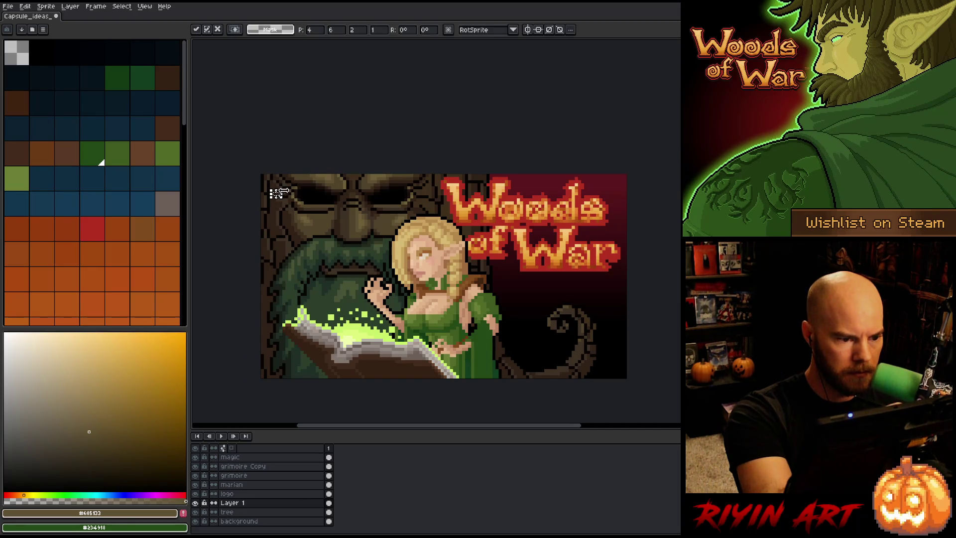
{"action": "key", "text": "ctrl+d"}
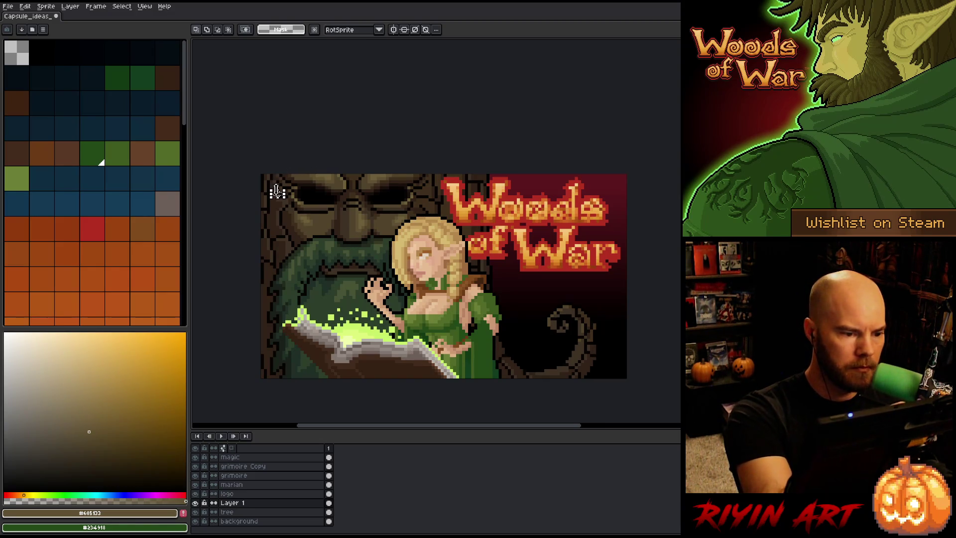
{"action": "left_click_drag", "start_coordinate": [269, 185], "coordinate": [277, 192]}
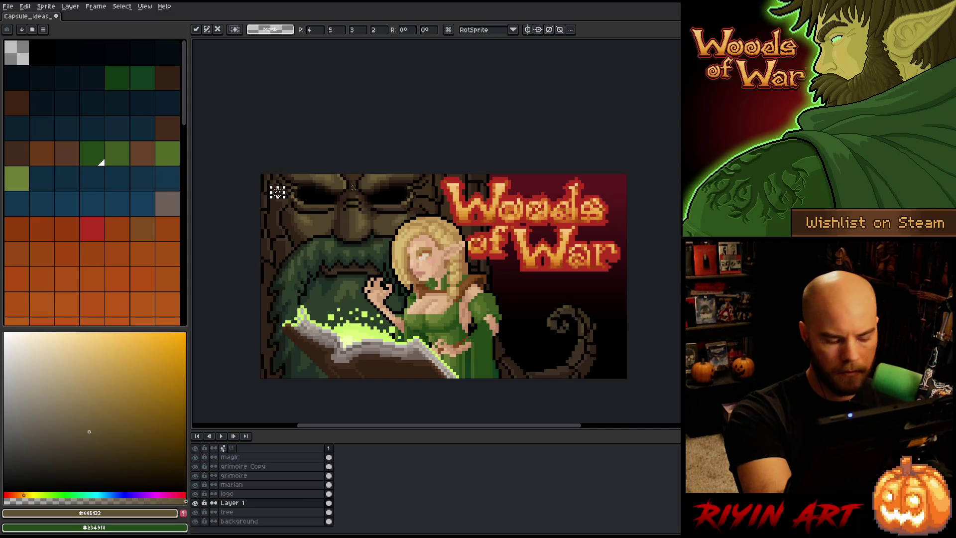
{"action": "key", "text": "ctrl+d"}
{"action": "key", "text": "ctrl+s"}
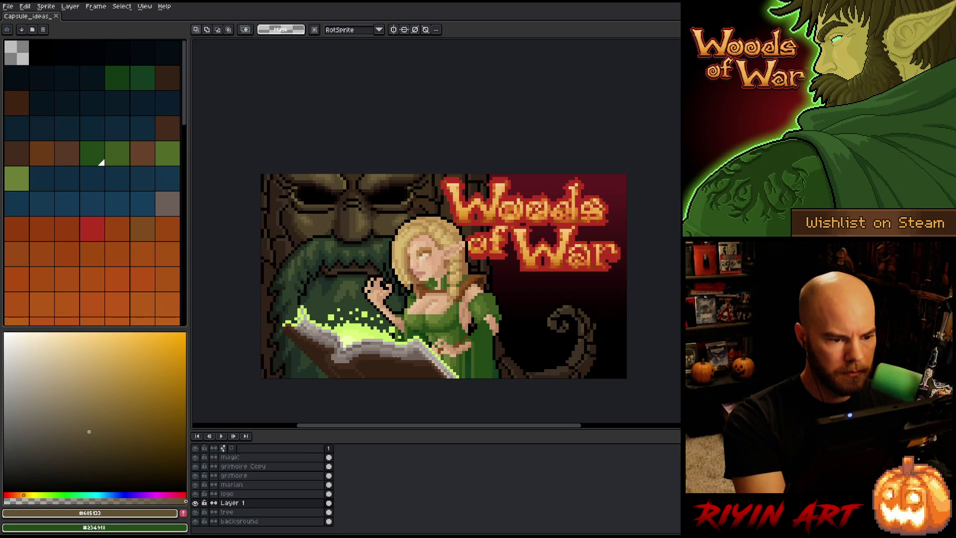
Step: Paint a touch-up pixel on the artwork with the Pencil and save again
{"action": "right_click", "coordinate": [461, 243]}
{"action": "key", "text": "Escape"}
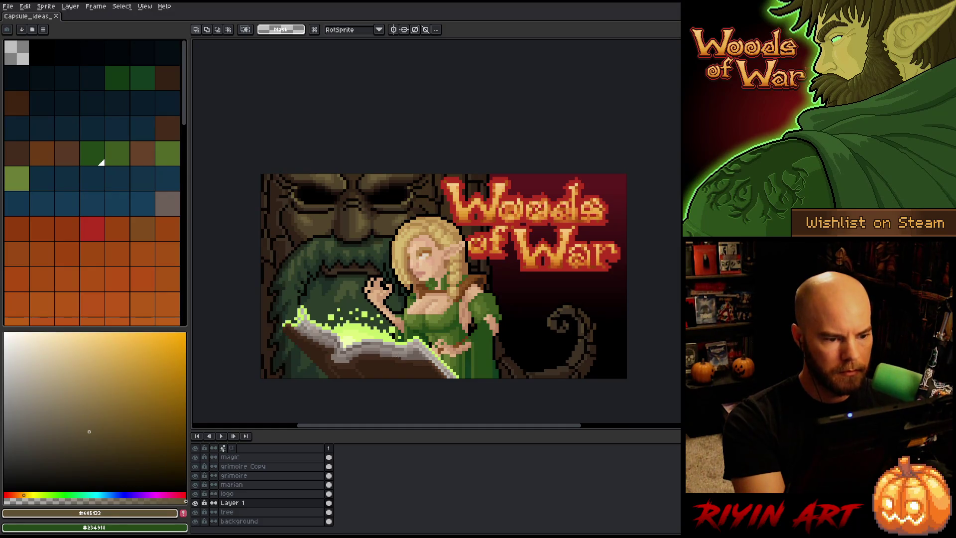
{"action": "key", "text": "b"}
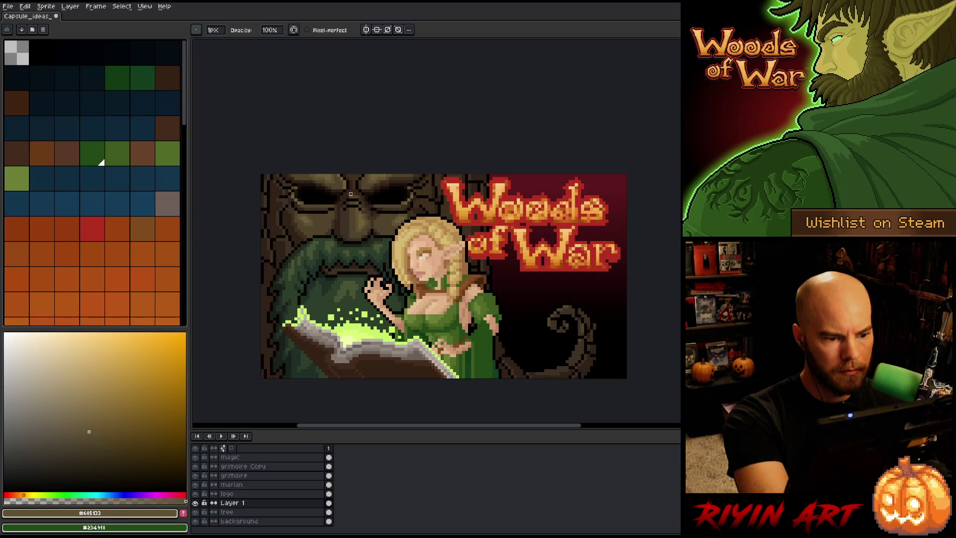
{"action": "key", "text": "ctrl+s"}
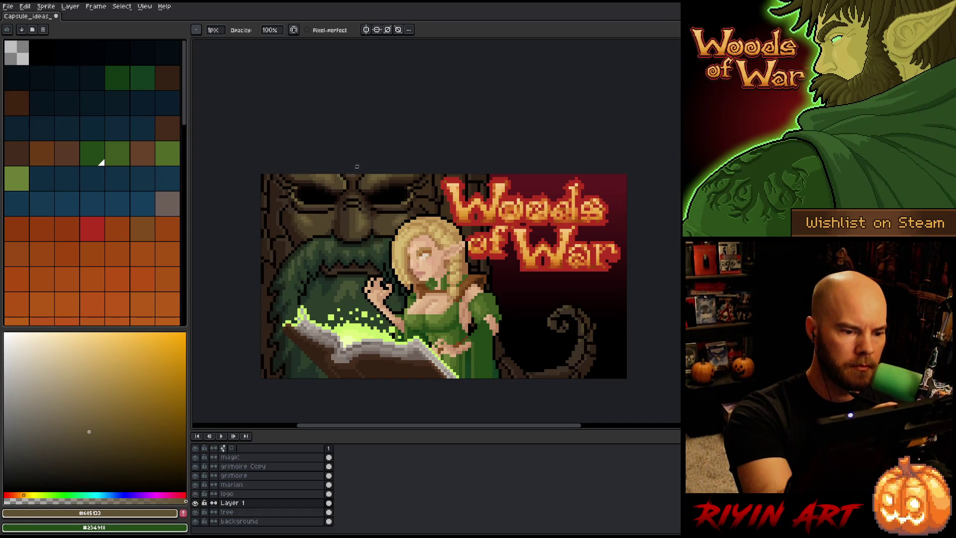
{"action": "left_click", "coordinate": [418, 263]}
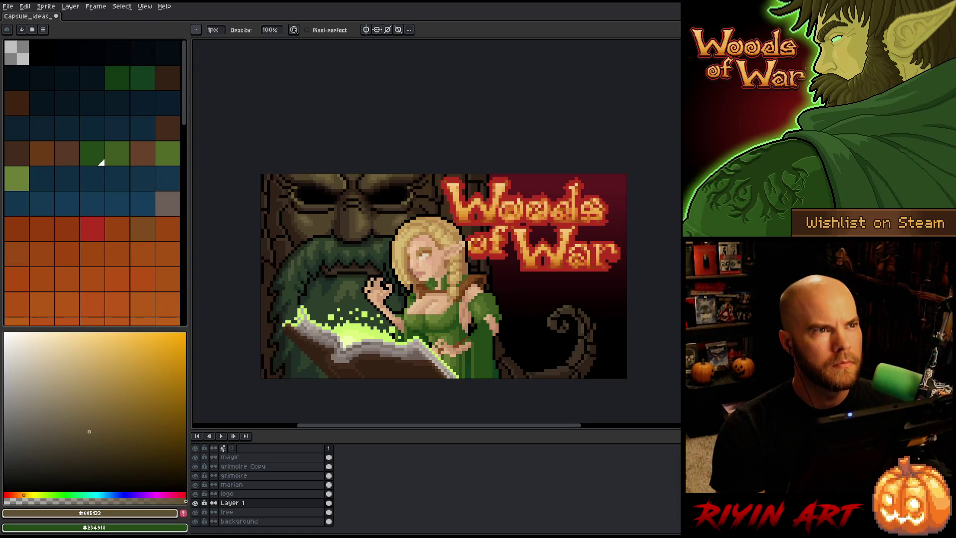
{"action": "key", "text": "ctrl+s"}
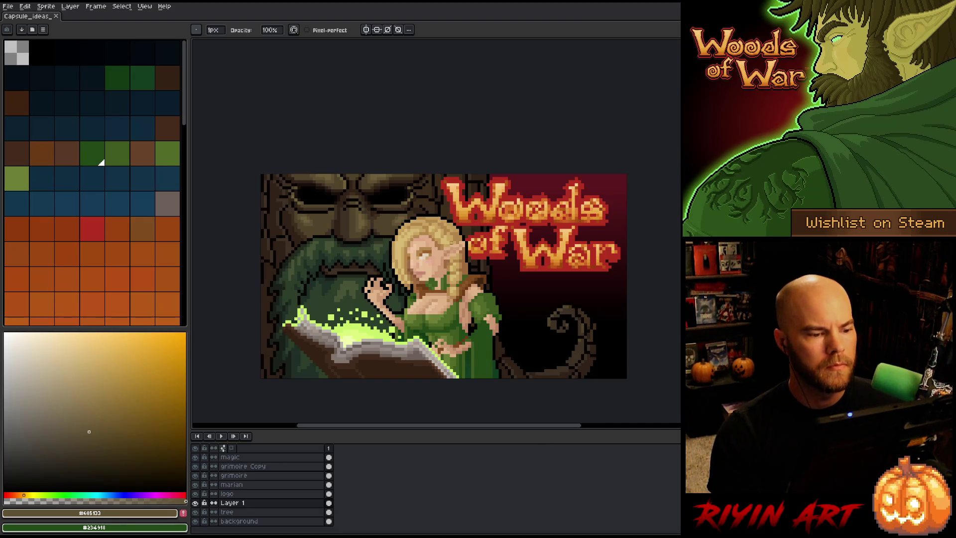
{"action": "scroll", "coordinate": [451, 243], "scroll_direction": "down", "scroll_amount": 2}
{"action": "scroll", "coordinate": [502, 366], "scroll_direction": "up", "scroll_amount": 1}
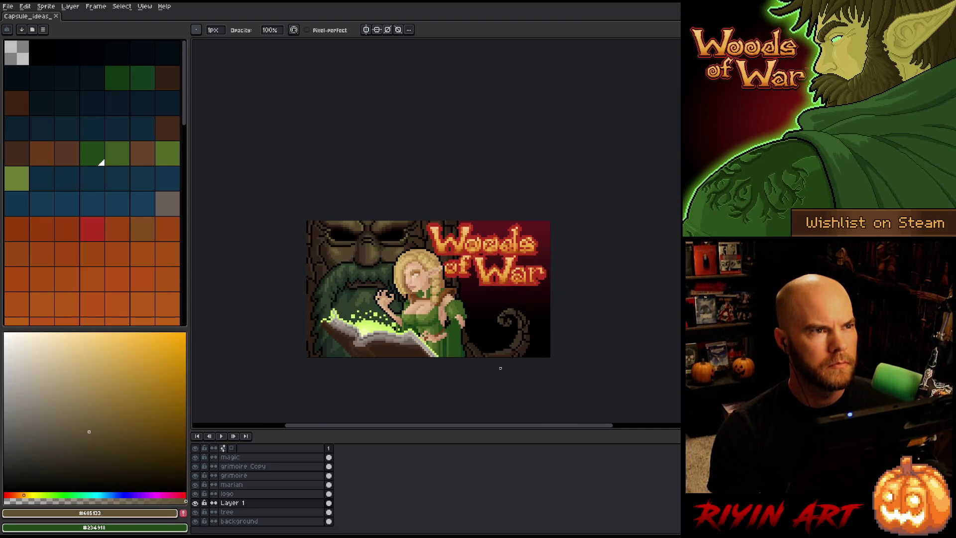
{"action": "scroll", "coordinate": [471, 373], "scroll_direction": "up", "scroll_amount": 1}
{"action": "scroll", "coordinate": [331, 397], "scroll_direction": "down", "scroll_amount": 2}
{"action": "scroll", "coordinate": [331, 390], "scroll_direction": "up", "scroll_amount": 3}
{"action": "scroll", "coordinate": [341, 363], "scroll_direction": "down", "scroll_amount": 1}
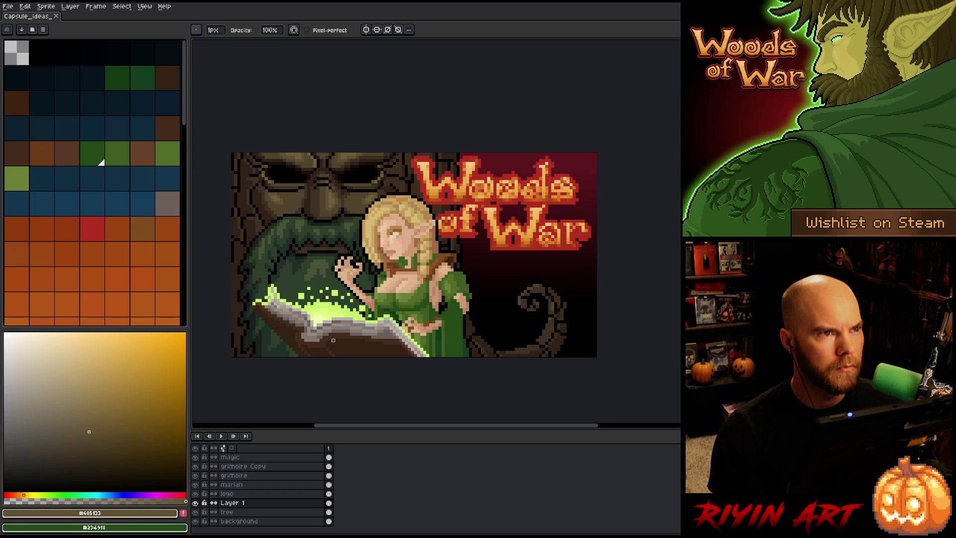
{"action": "scroll", "coordinate": [326, 322], "scroll_direction": "down", "scroll_amount": 1}
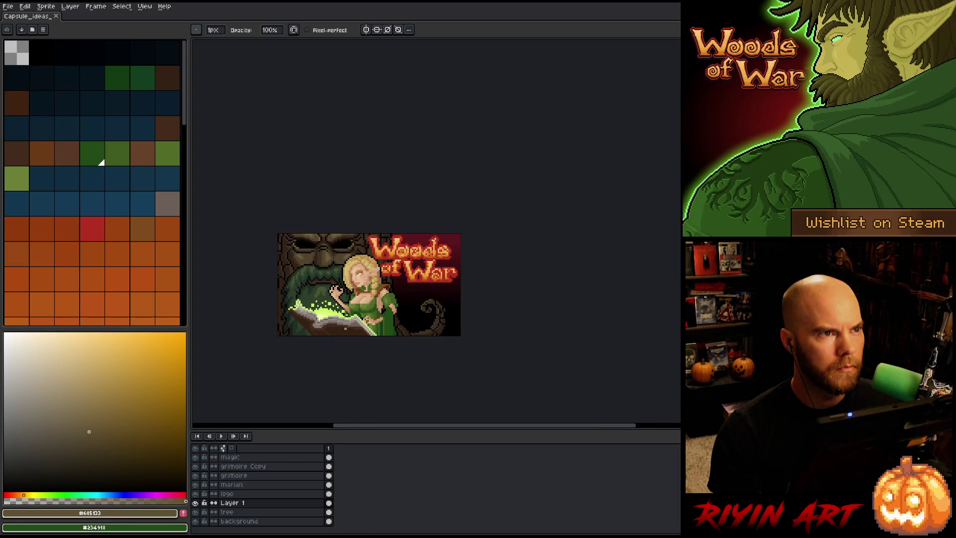
{"action": "scroll", "coordinate": [344, 332], "scroll_direction": "up", "scroll_amount": 1}
{"action": "scroll", "coordinate": [339, 314], "scroll_direction": "up", "scroll_amount": 1}
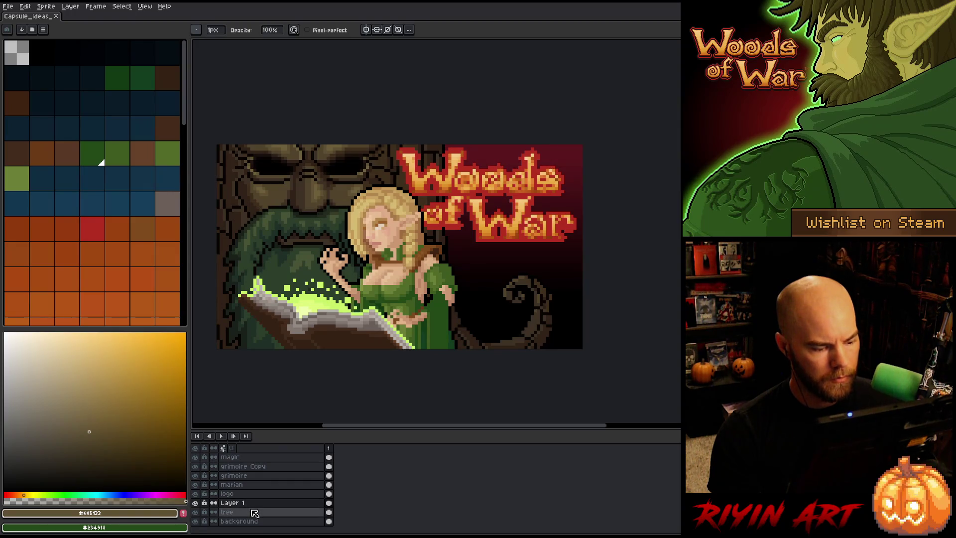
Step: Solo Layer 1, add a new Layer 2 above it with Shift+N, then show all layers again
{"action": "left_click", "coordinate": [201, 506], "text": "alt"}
{"action": "left_click", "coordinate": [199, 513]}
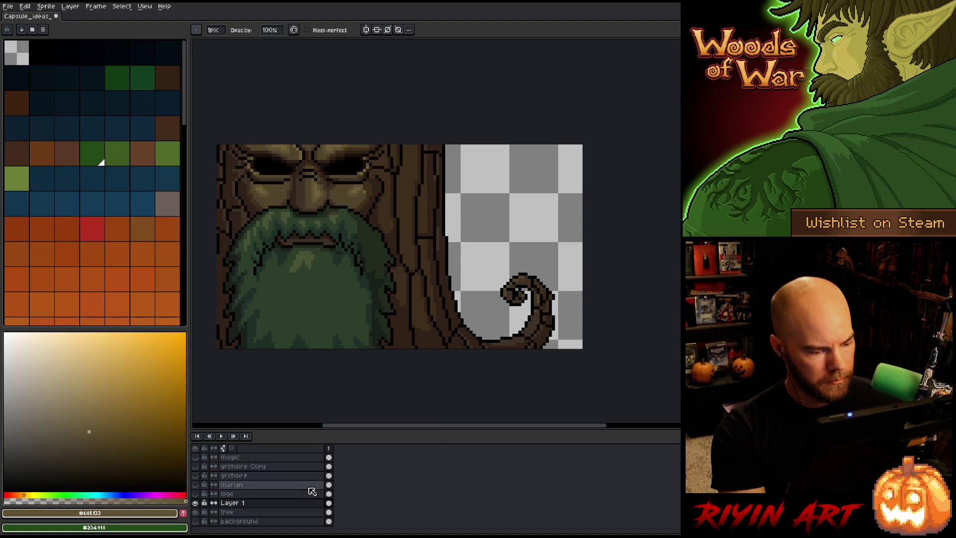
{"action": "key", "text": "shift+n"}
{"action": "key", "text": "ctrl+a"}
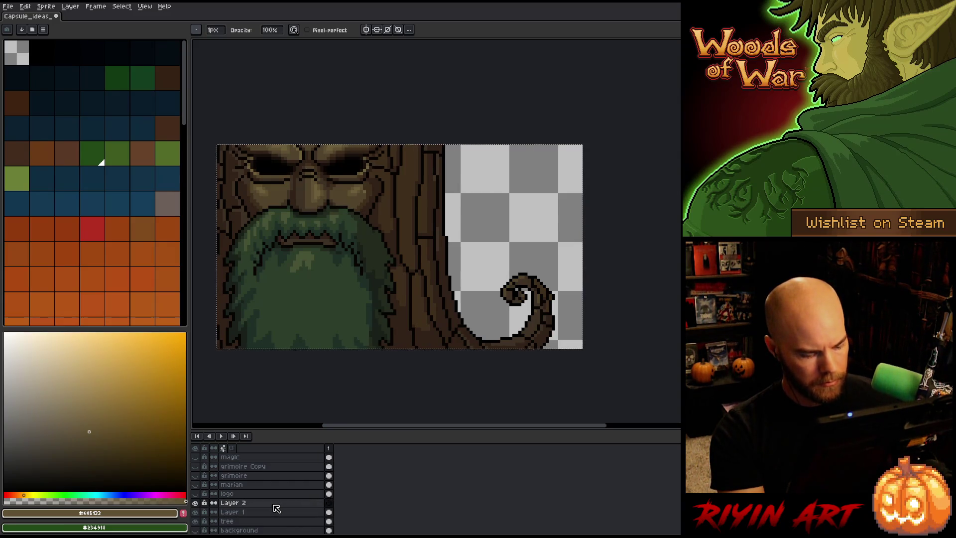
{"action": "key", "text": "ctrl+t"}
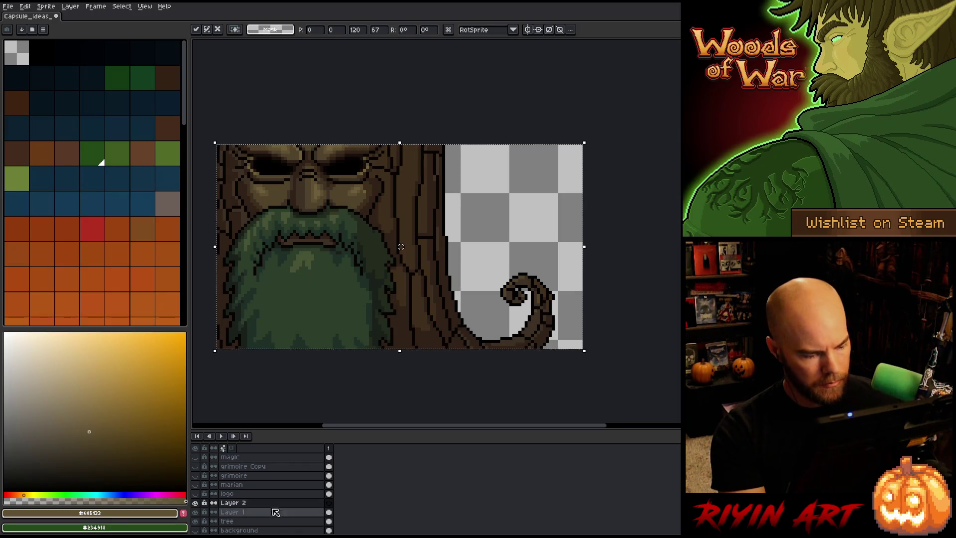
{"action": "left_click", "coordinate": [276, 512]}
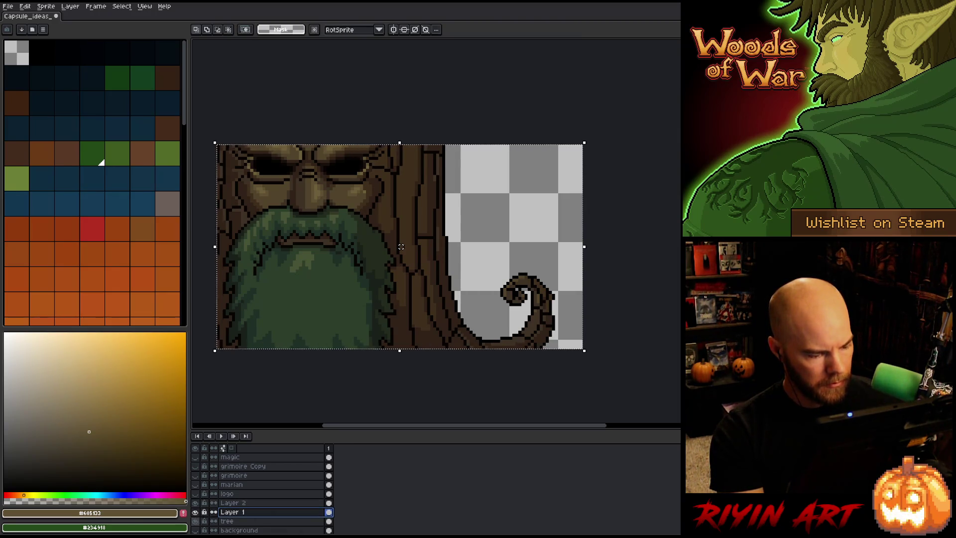
{"action": "left_click", "coordinate": [195, 512], "text": "alt"}
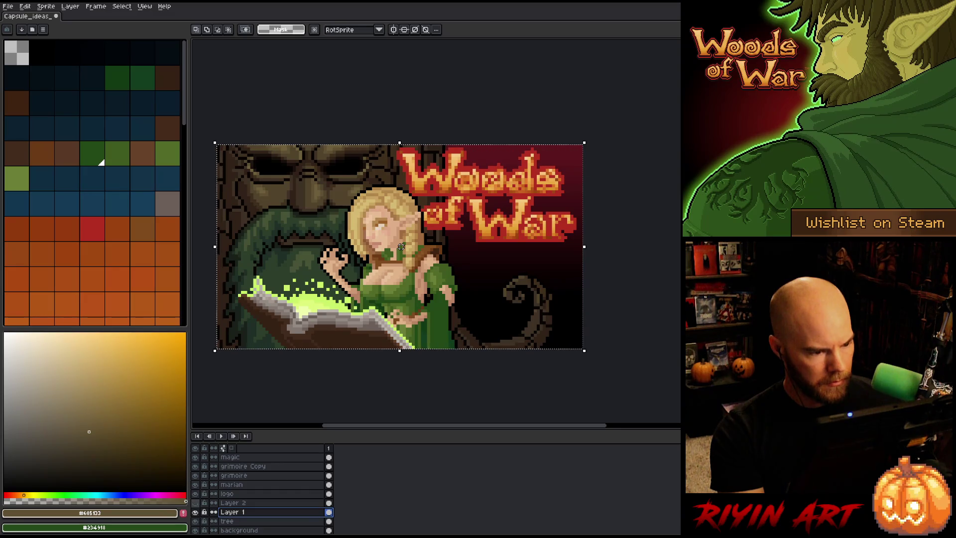
{"action": "double_click", "coordinate": [233, 502]}
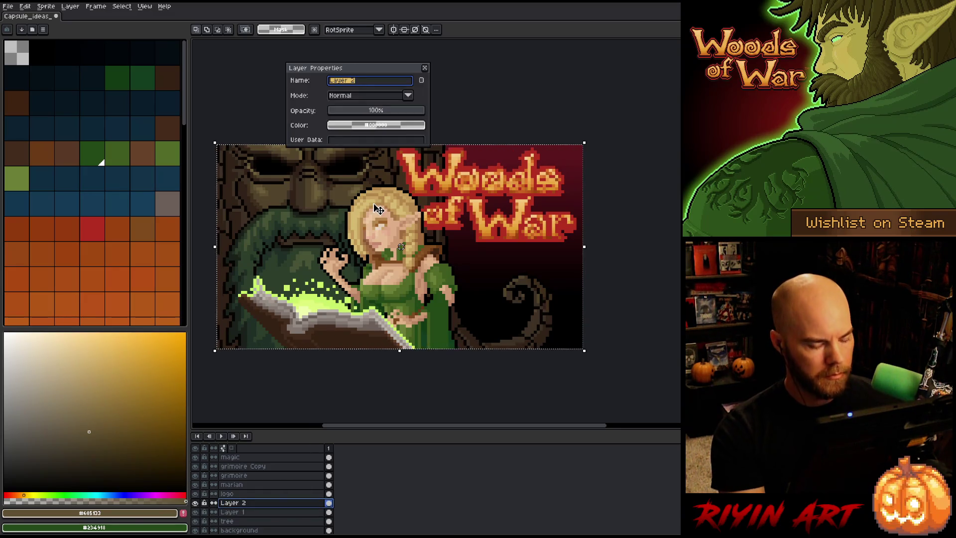
Step: Preview the artwork full-screen, then try Multiply blending on Layer 2 with lowered opacity
{"action": "key", "text": "ctrl+f"}
{"action": "key", "text": "Tab"}
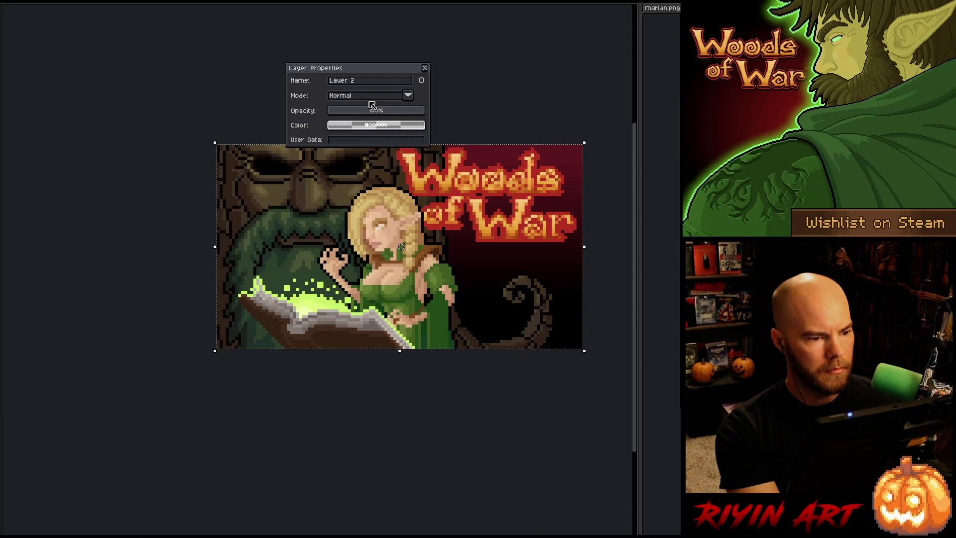
{"action": "key", "text": "ctrl+f"}
{"action": "left_click", "coordinate": [361, 97]}
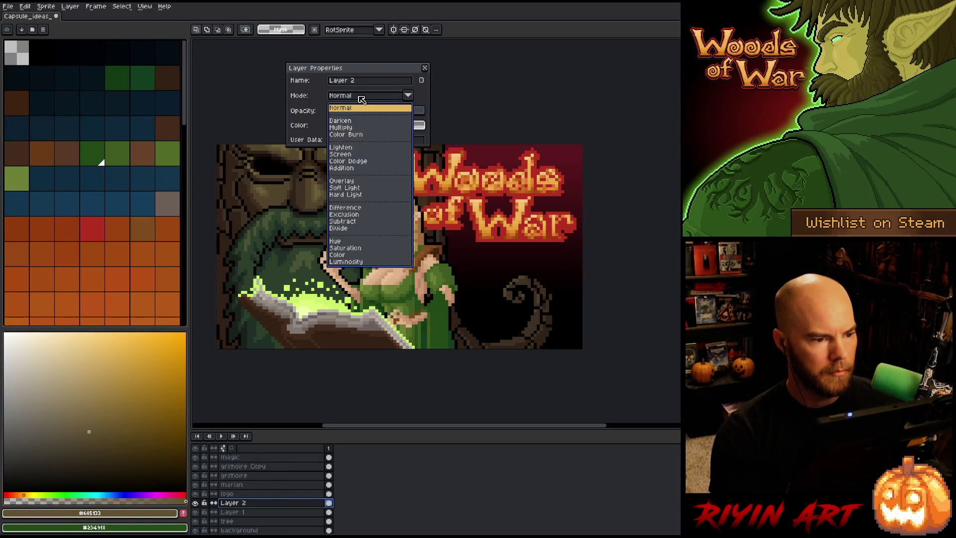
{"action": "left_click", "coordinate": [358, 128]}
{"action": "mouse_move", "coordinate": [356, 112]}
{"action": "left_mouse_down"}
{"action": "mouse_move", "coordinate": [377, 115]}
{"action": "mouse_move", "coordinate": [254, 115]}
{"action": "left_mouse_up"}
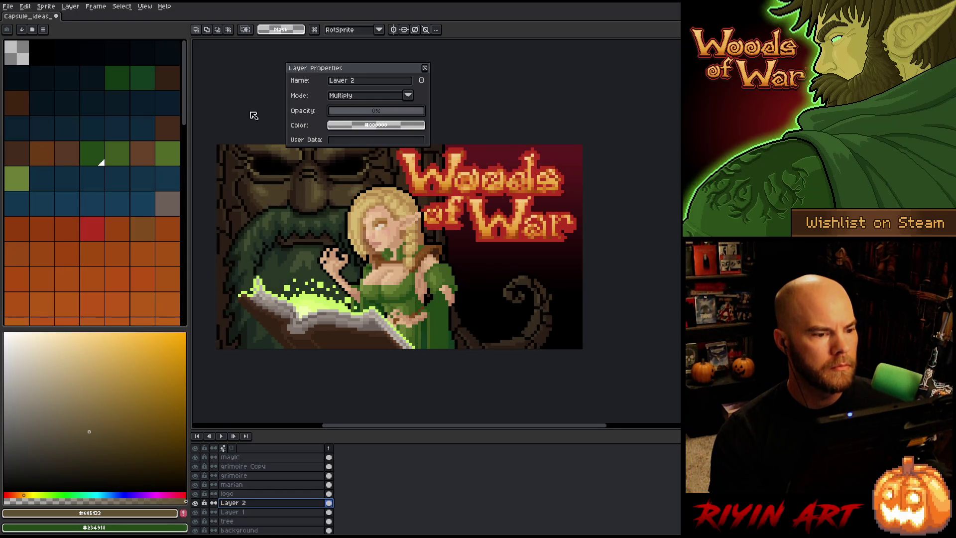
Step: Try Color Dodge at 77% opacity, then Overlay adjusted down to about 27%
{"action": "left_click", "coordinate": [384, 97]}
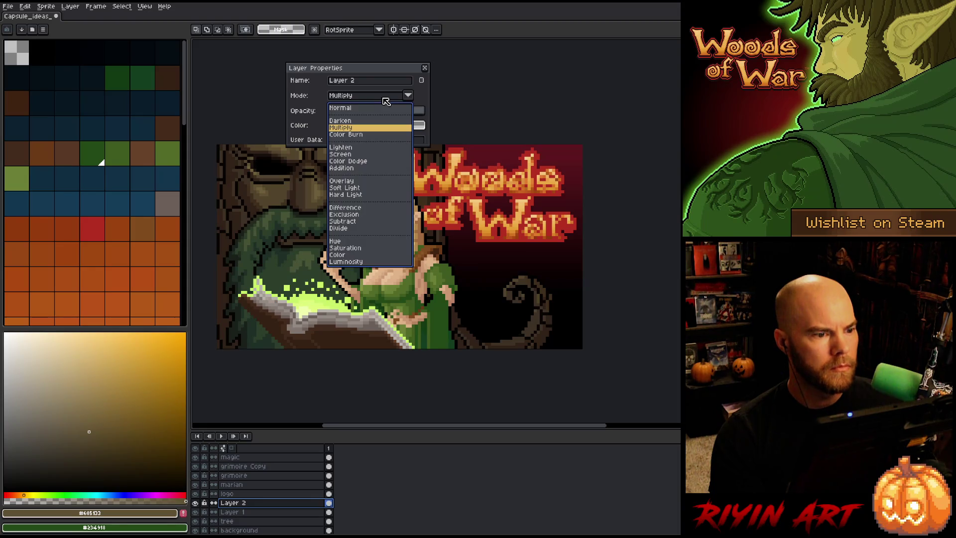
{"action": "left_click", "coordinate": [349, 161]}
{"action": "mouse_move", "coordinate": [348, 112]}
{"action": "left_mouse_down"}
{"action": "mouse_move", "coordinate": [424, 117]}
{"action": "mouse_move", "coordinate": [365, 120]}
{"action": "mouse_move", "coordinate": [374, 118]}
{"action": "left_mouse_up"}
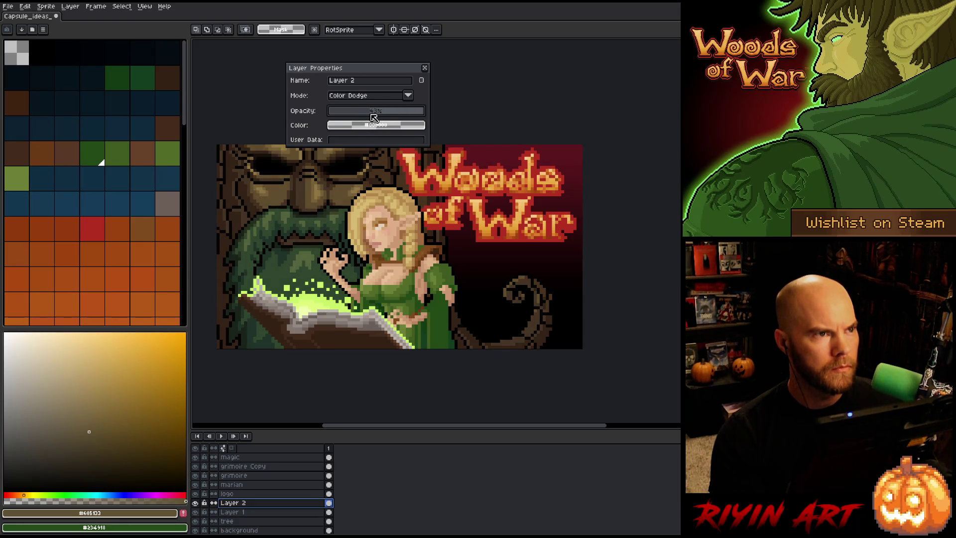
{"action": "left_click", "coordinate": [345, 96]}
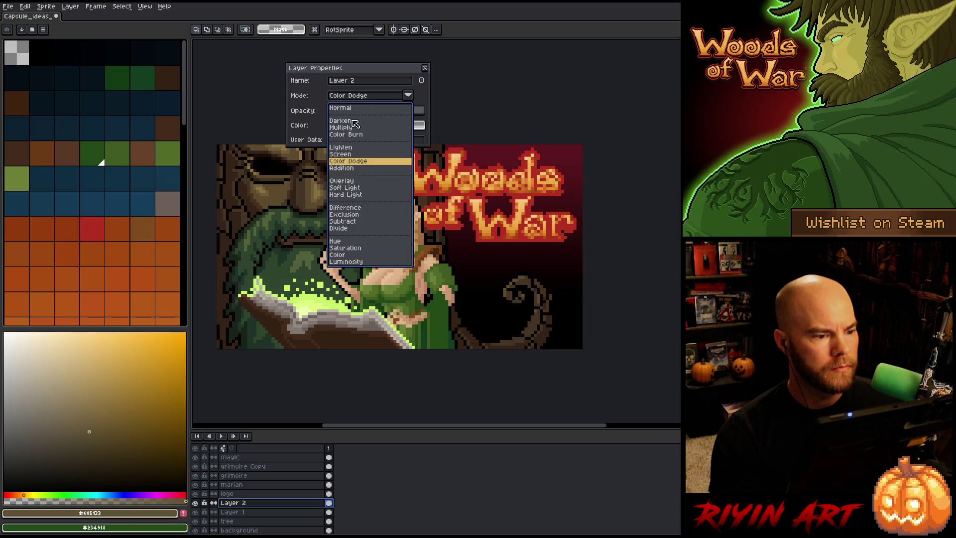
{"action": "left_click", "coordinate": [347, 181]}
{"action": "left_click_drag", "start_coordinate": [375, 111], "coordinate": [471, 106]}
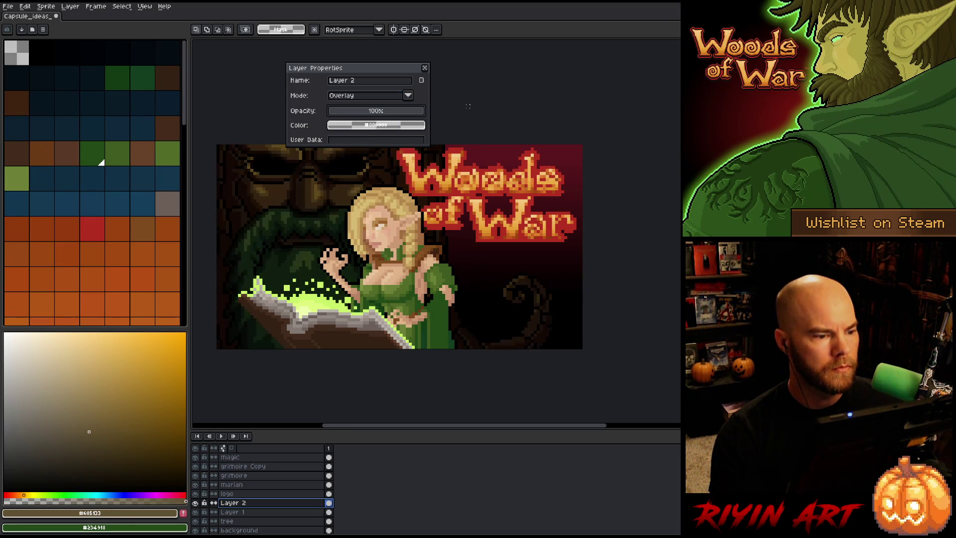
{"action": "mouse_move", "coordinate": [351, 117]}
{"action": "left_mouse_down"}
{"action": "mouse_move", "coordinate": [341, 116]}
{"action": "mouse_move", "coordinate": [366, 114]}
{"action": "left_mouse_up"}
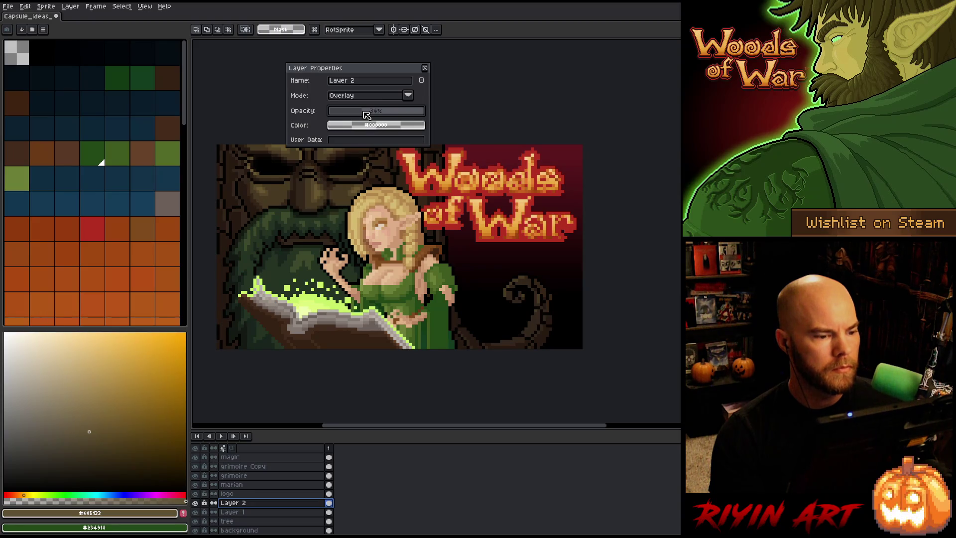
{"action": "left_click_drag", "start_coordinate": [365, 116], "coordinate": [165, 92]}
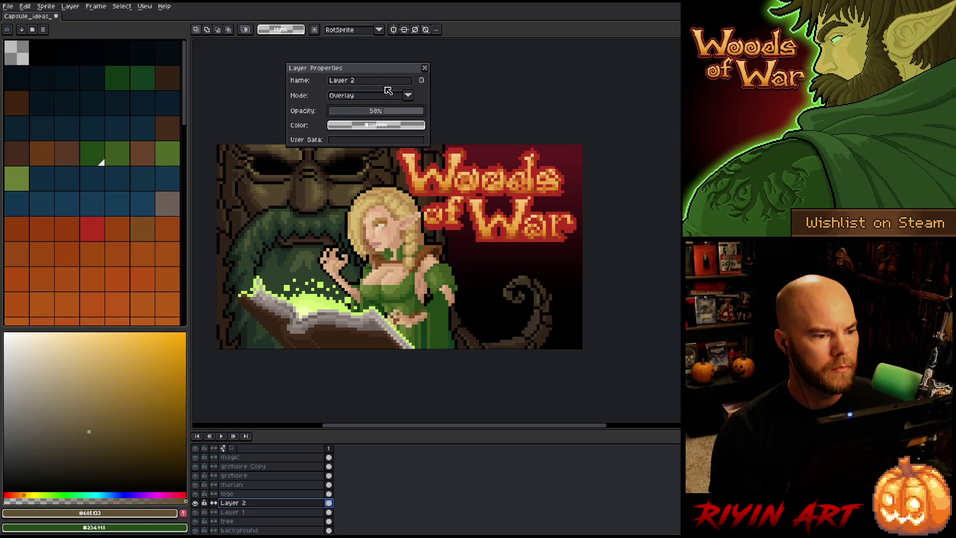
Step: Try Soft Light, Color Burn, Color, and Hard Light blending, with Hard Light at 57%
{"action": "left_click", "coordinate": [408, 95]}
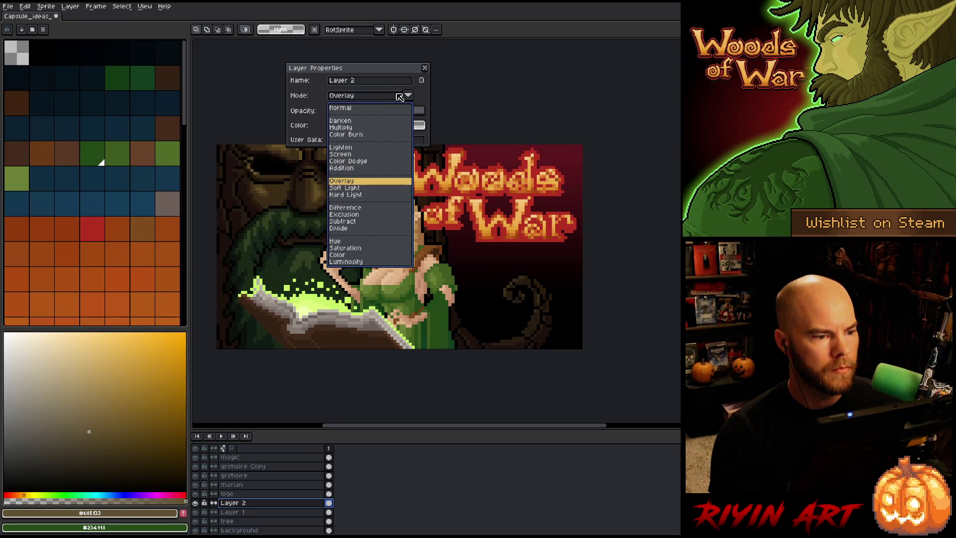
{"action": "left_click", "coordinate": [347, 188]}
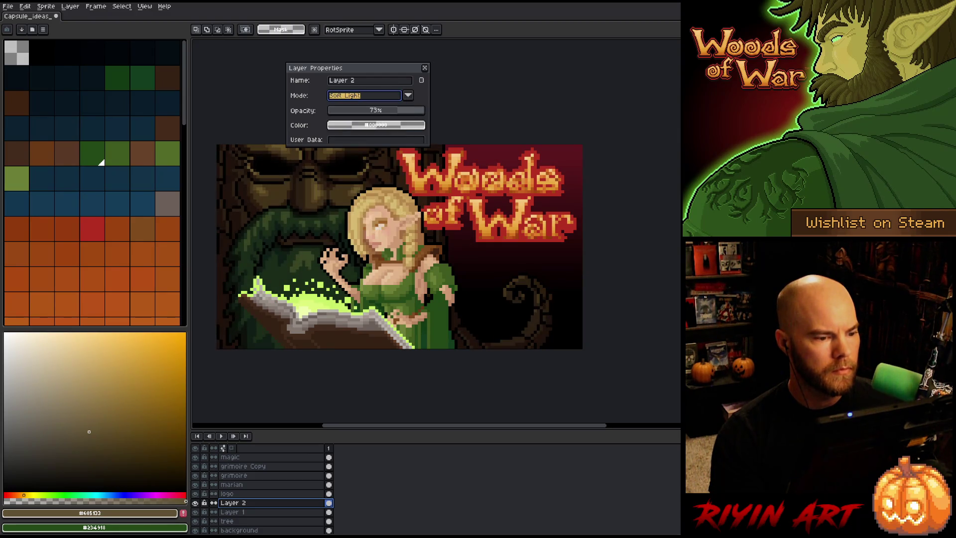
{"action": "left_click", "coordinate": [344, 95]}
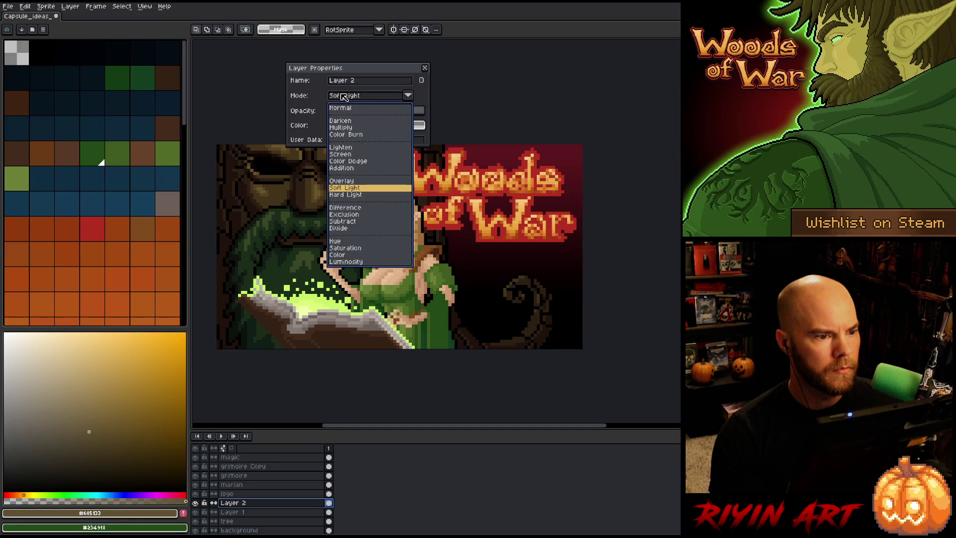
{"action": "left_click", "coordinate": [352, 135]}
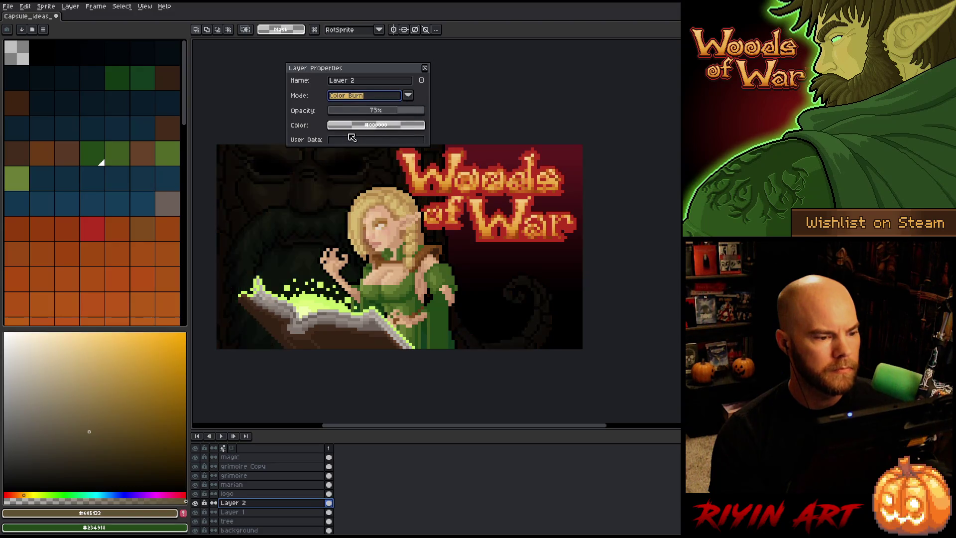
{"action": "left_click", "coordinate": [377, 96]}
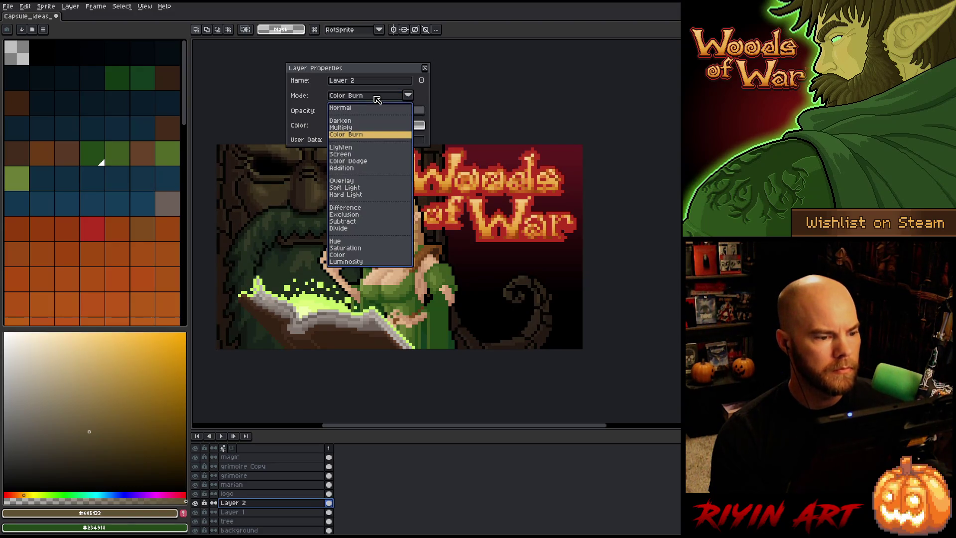
{"action": "left_click", "coordinate": [352, 255]}
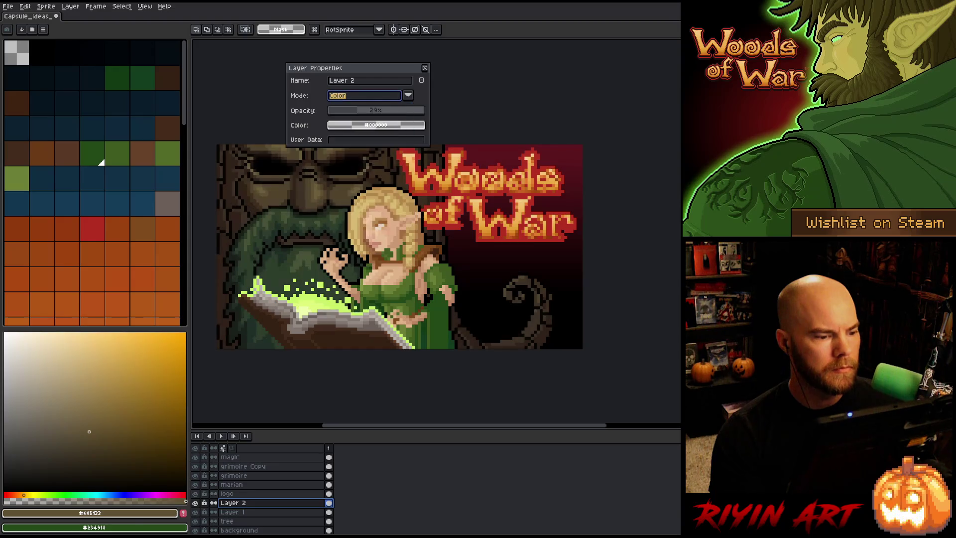
{"action": "left_click", "coordinate": [358, 97]}
{"action": "left_click", "coordinate": [358, 203]}
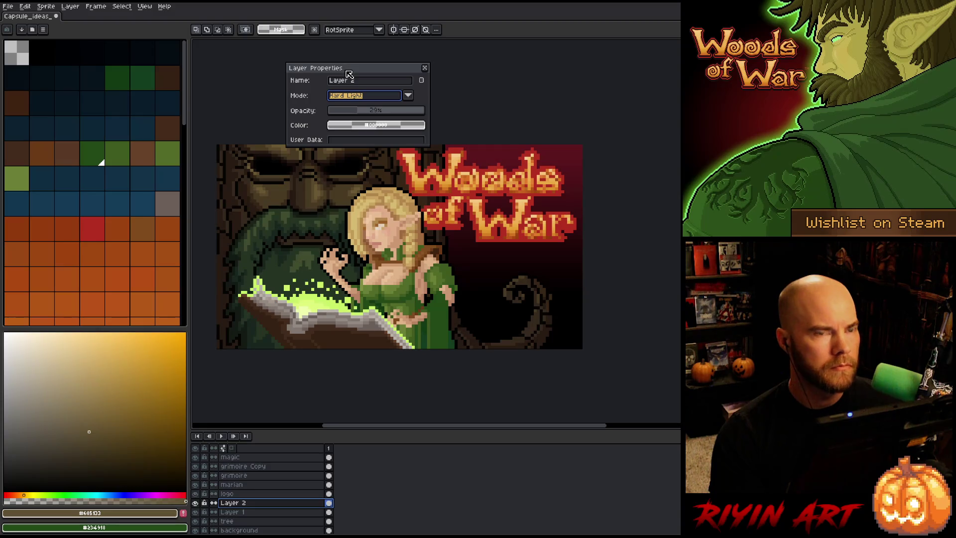
{"action": "mouse_move", "coordinate": [376, 111]}
{"action": "left_mouse_down"}
{"action": "mouse_move", "coordinate": [387, 111]}
{"action": "mouse_move", "coordinate": [368, 118]}
{"action": "left_mouse_up"}
Step: Settle on Screen blending at about 15% opacity and close Layer 2's properties
{"action": "left_click", "coordinate": [359, 96]}
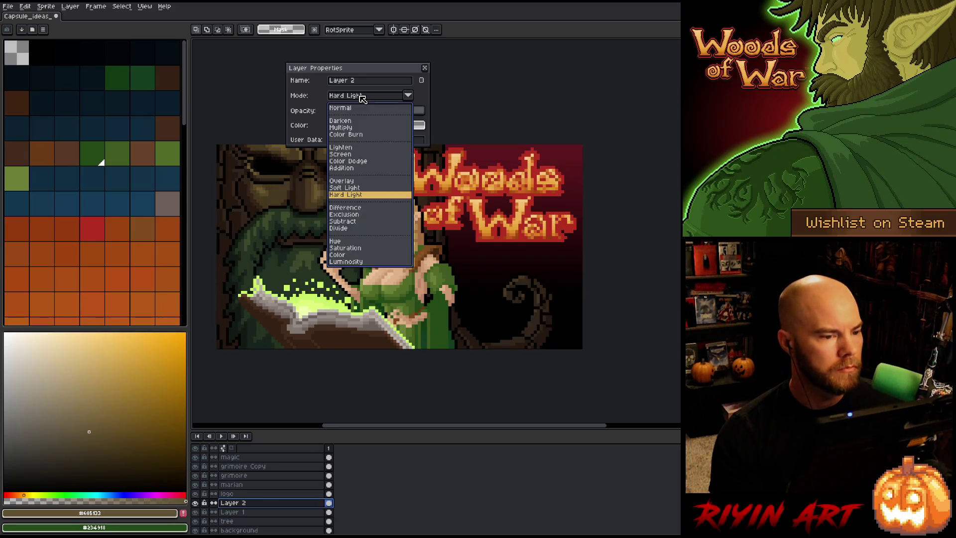
{"action": "left_click", "coordinate": [354, 155]}
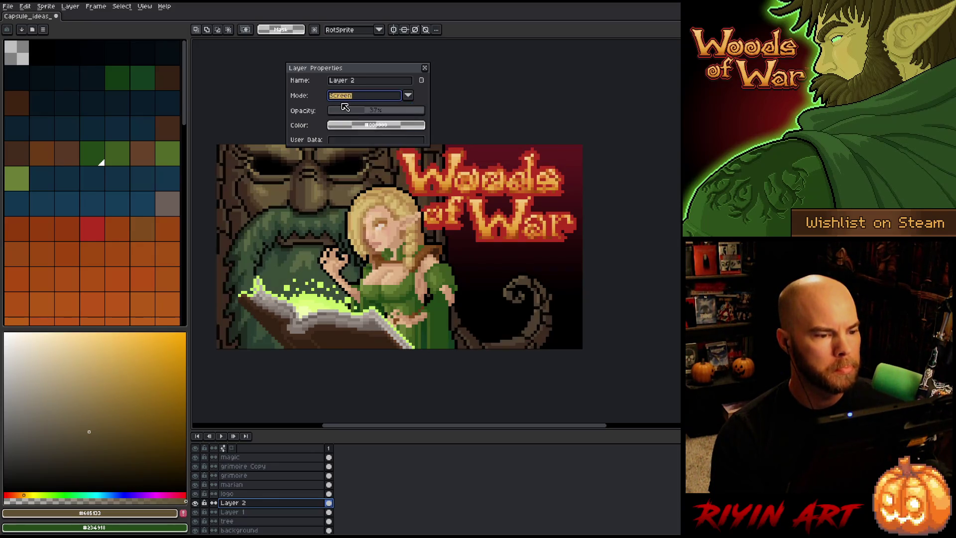
{"action": "left_click", "coordinate": [348, 114]}
{"action": "mouse_move", "coordinate": [347, 114]}
{"action": "left_mouse_down"}
{"action": "mouse_move", "coordinate": [377, 115]}
{"action": "mouse_move", "coordinate": [333, 115]}
{"action": "mouse_move", "coordinate": [349, 114]}
{"action": "left_mouse_up"}
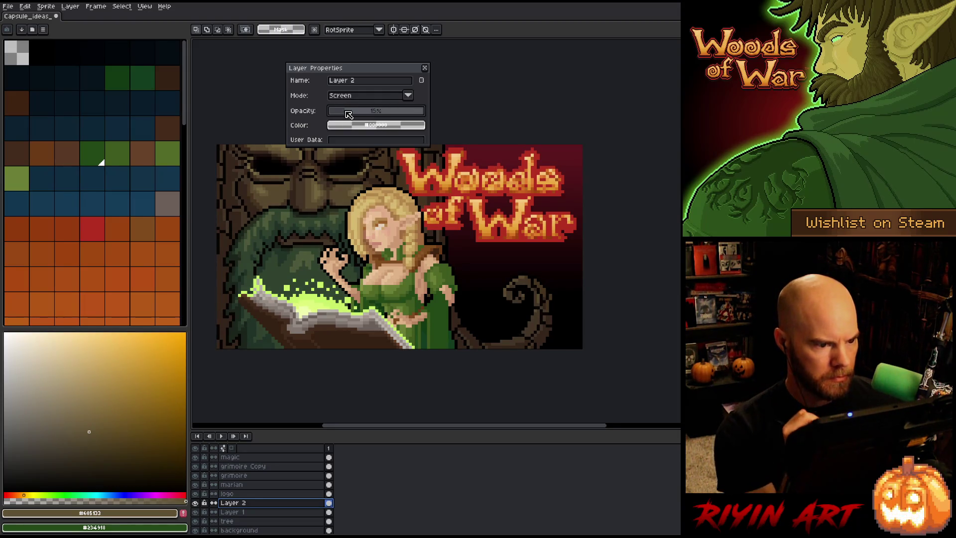
{"action": "left_click", "coordinate": [428, 66]}
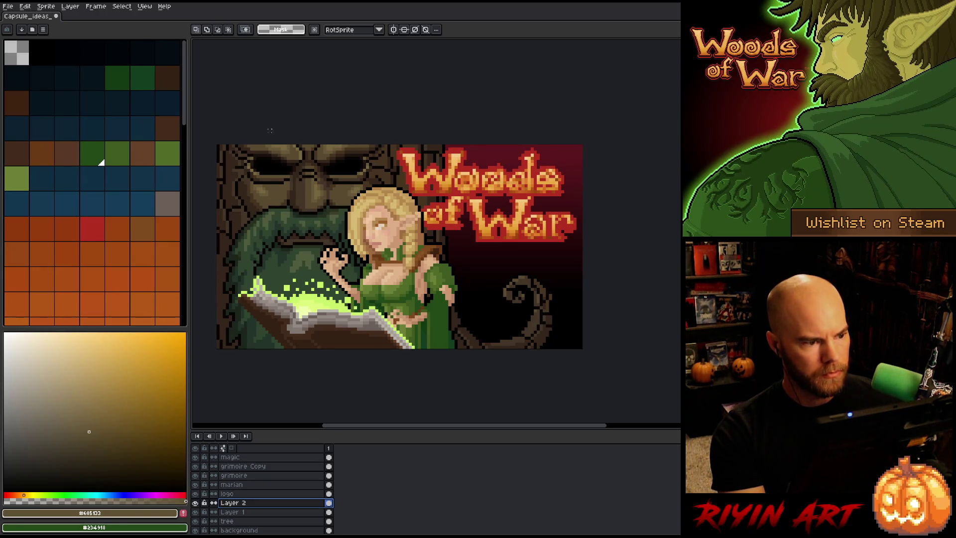
Step: Make and clear trial selections around the tree, then raise Layer 2's Screen opacity toward 30%
{"action": "left_click_drag", "start_coordinate": [258, 136], "coordinate": [382, 378]}
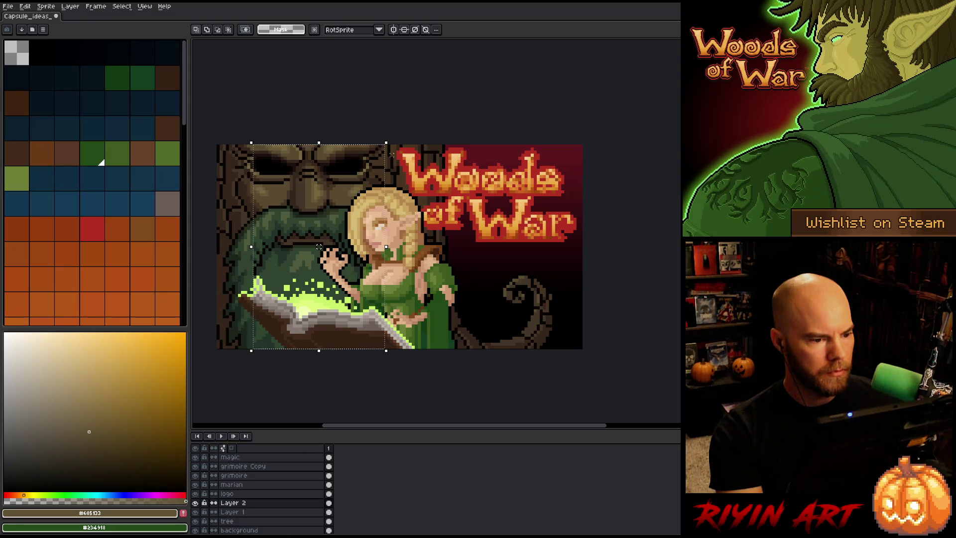
{"action": "left_click_drag", "start_coordinate": [385, 159], "coordinate": [380, 159]}
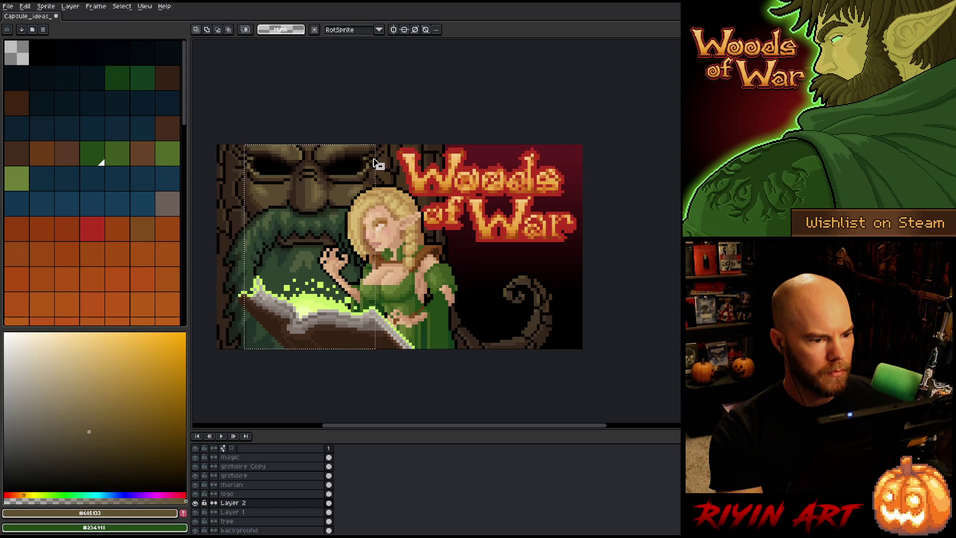
{"action": "mouse_move", "coordinate": [423, 125]}
{"action": "left_mouse_down"}
{"action": "mouse_move", "coordinate": [421, 259]}
{"action": "mouse_move", "coordinate": [369, 359]}
{"action": "mouse_move", "coordinate": [371, 401]}
{"action": "left_mouse_up"}
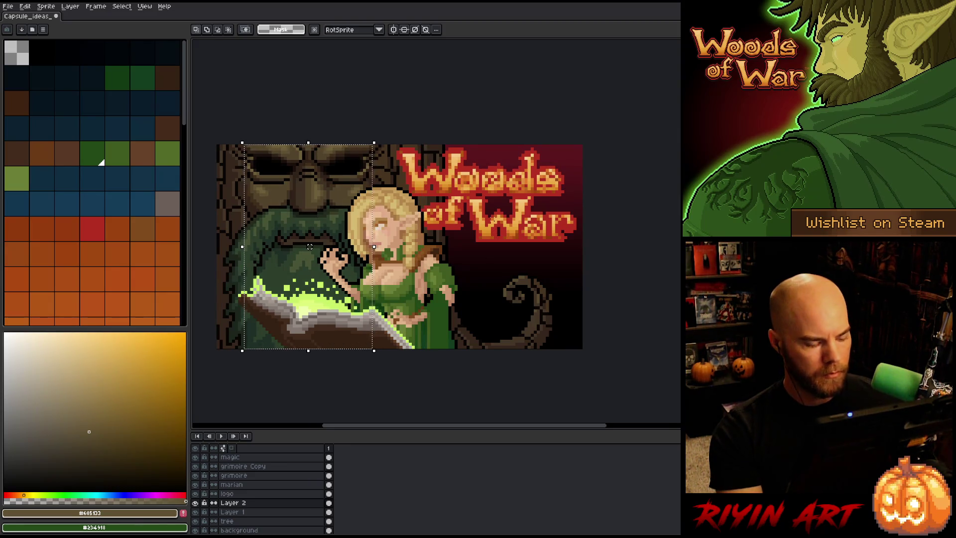
{"action": "key", "text": "ctrl+a"}
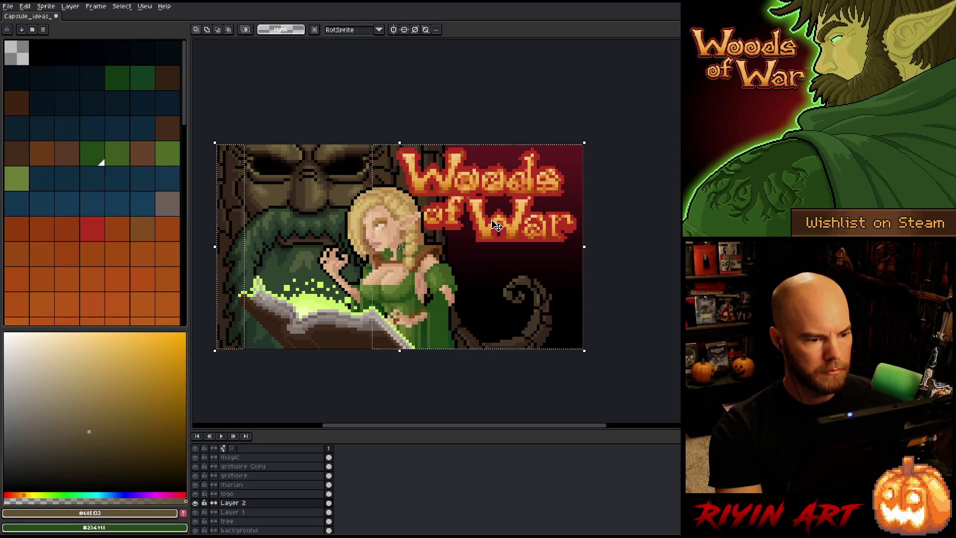
{"action": "key", "text": "ctrl+d"}
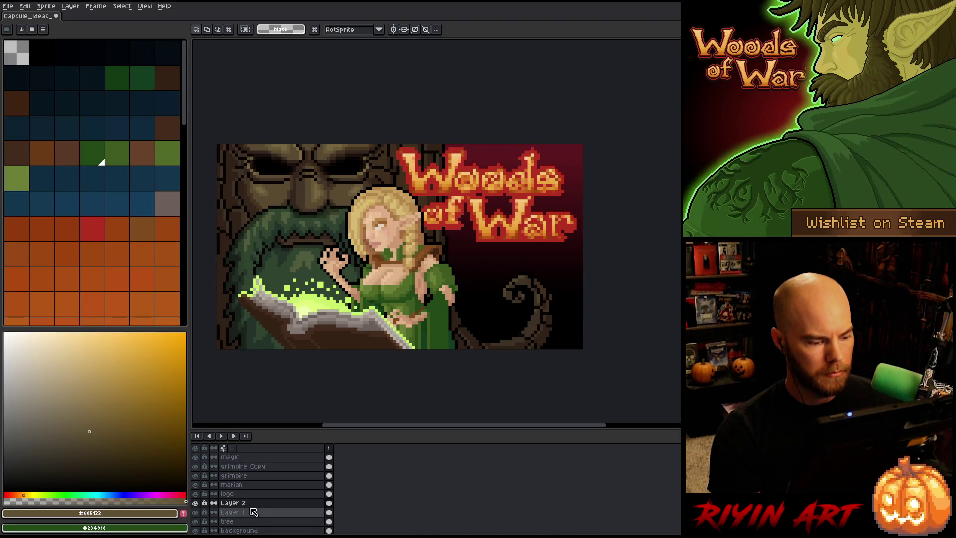
{"action": "double_click", "coordinate": [250, 503]}
{"action": "left_click", "coordinate": [361, 114]}
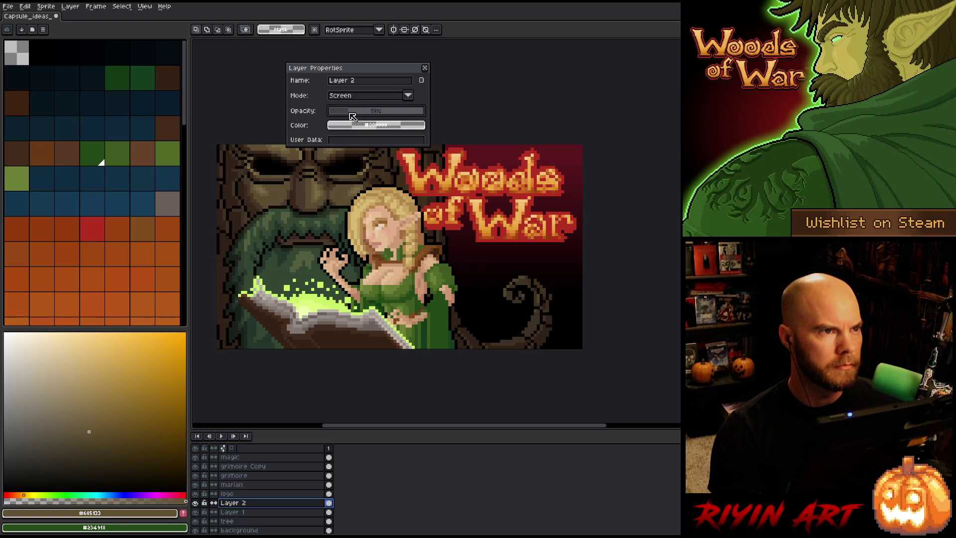
{"action": "left_click", "coordinate": [425, 68]}
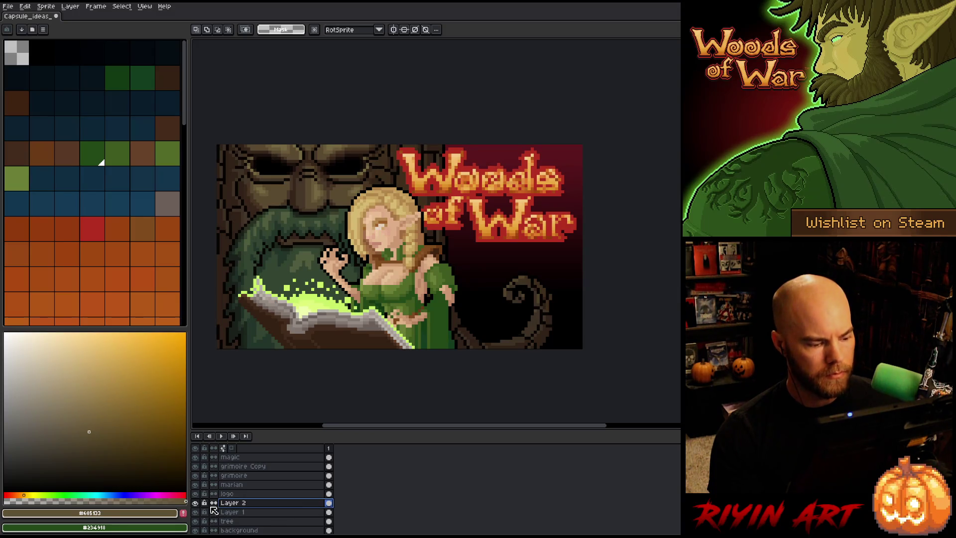
{"action": "left_click", "coordinate": [196, 503]}
{"action": "left_click", "coordinate": [195, 503]}
{"action": "left_click", "coordinate": [196, 503]}
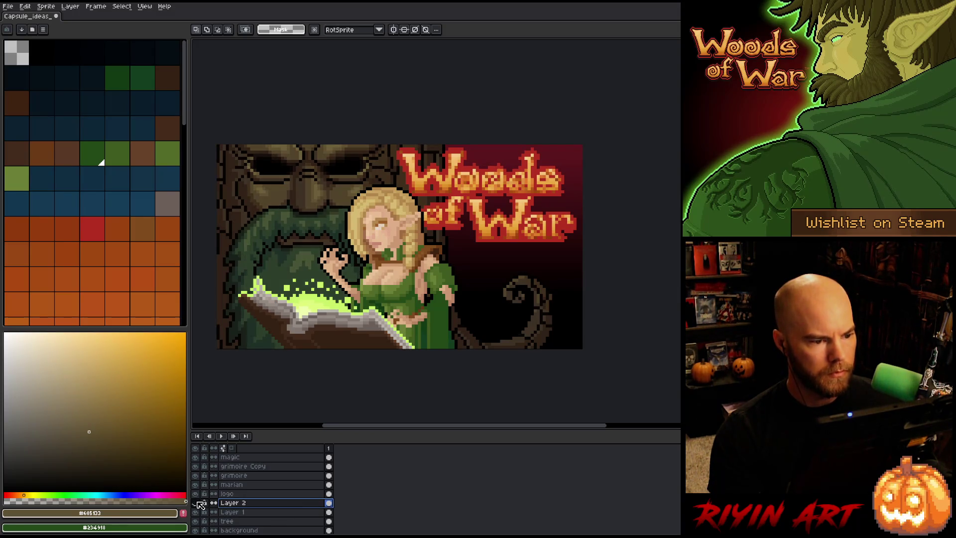
{"action": "left_click", "coordinate": [197, 503]}
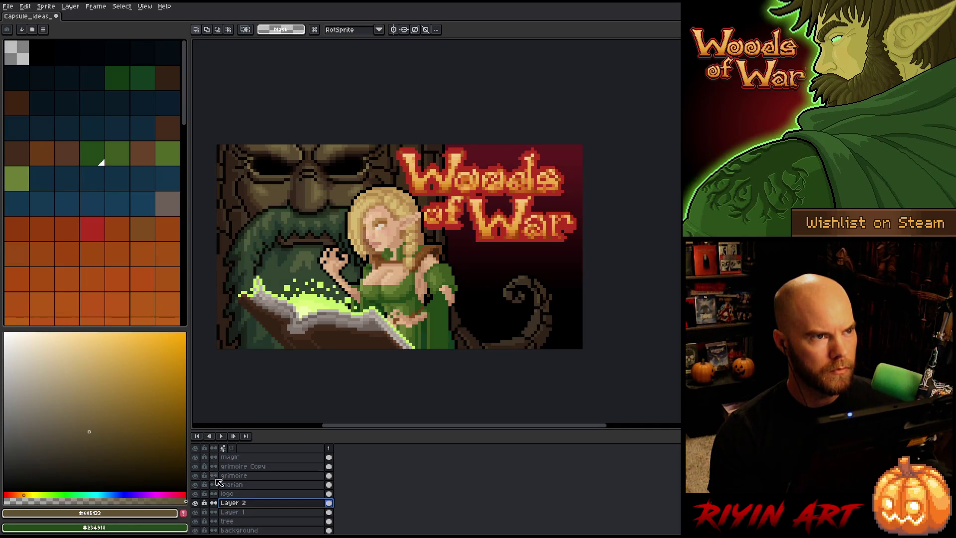
{"action": "scroll", "coordinate": [343, 338], "scroll_direction": "down", "scroll_amount": 4}
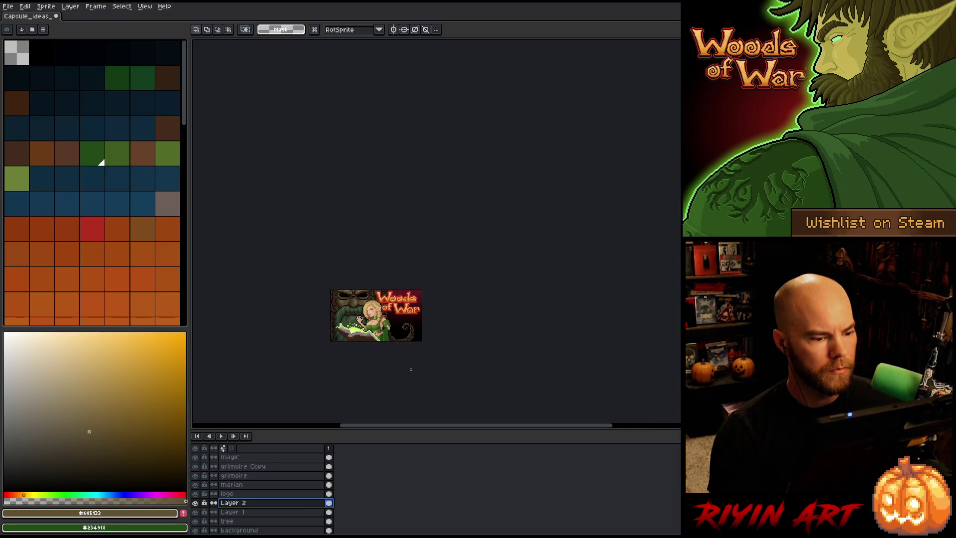
{"action": "scroll", "coordinate": [402, 389], "scroll_direction": "up", "scroll_amount": 2}
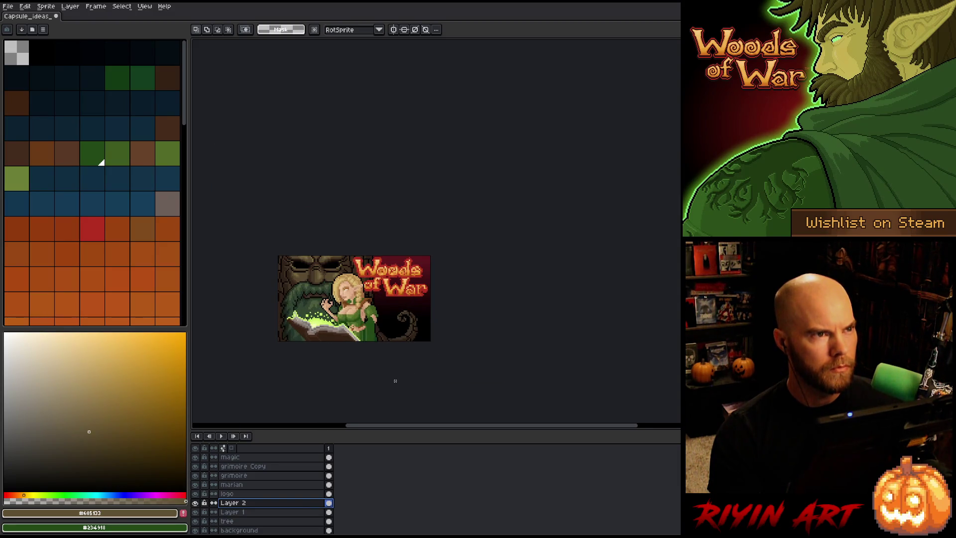
{"action": "left_click_drag", "start_coordinate": [426, 402], "coordinate": [425, 302]}
{"action": "scroll", "coordinate": [349, 299], "scroll_direction": "up", "scroll_amount": 1}
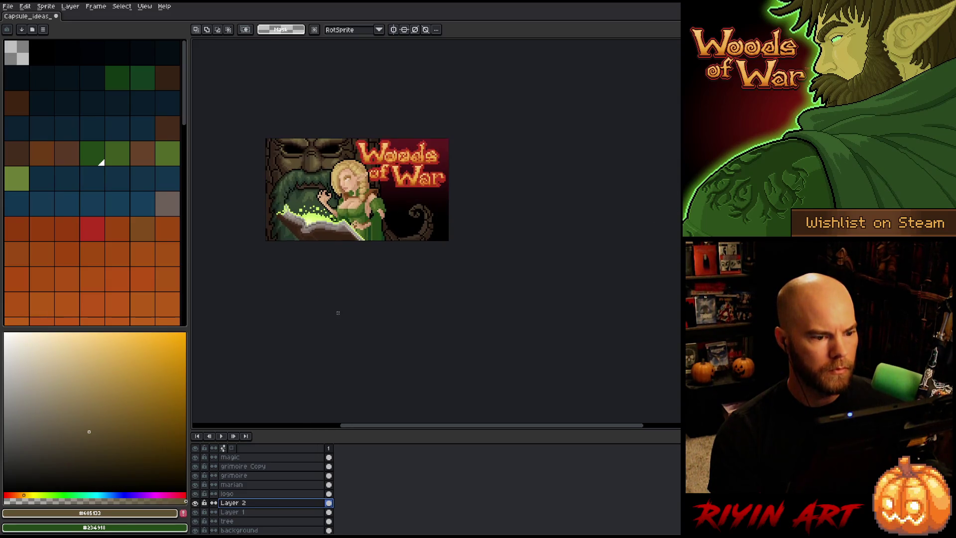
{"action": "scroll", "coordinate": [334, 224], "scroll_direction": "up", "scroll_amount": 3}
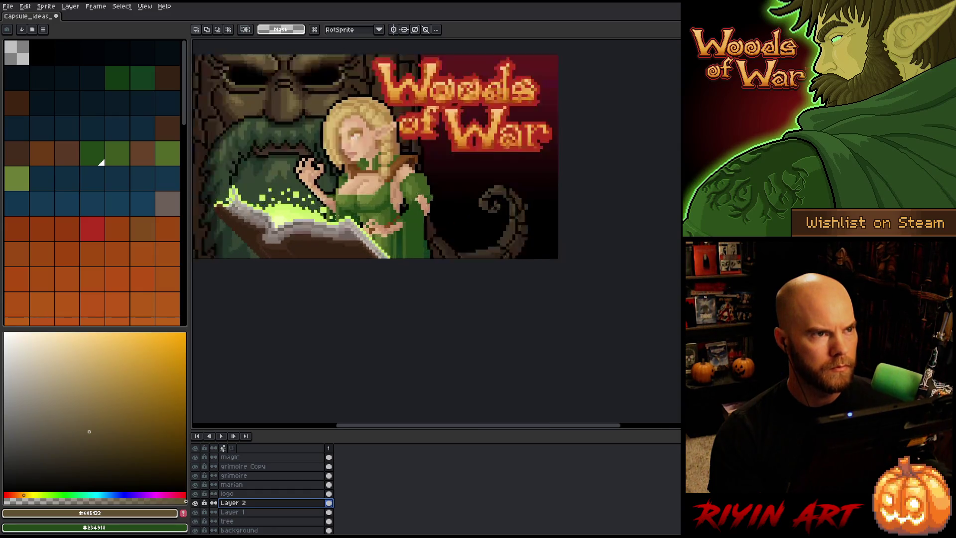
{"action": "scroll", "coordinate": [395, 149], "scroll_direction": "down", "scroll_amount": 2}
{"action": "left_click_drag", "start_coordinate": [448, 179], "coordinate": [438, 240]}
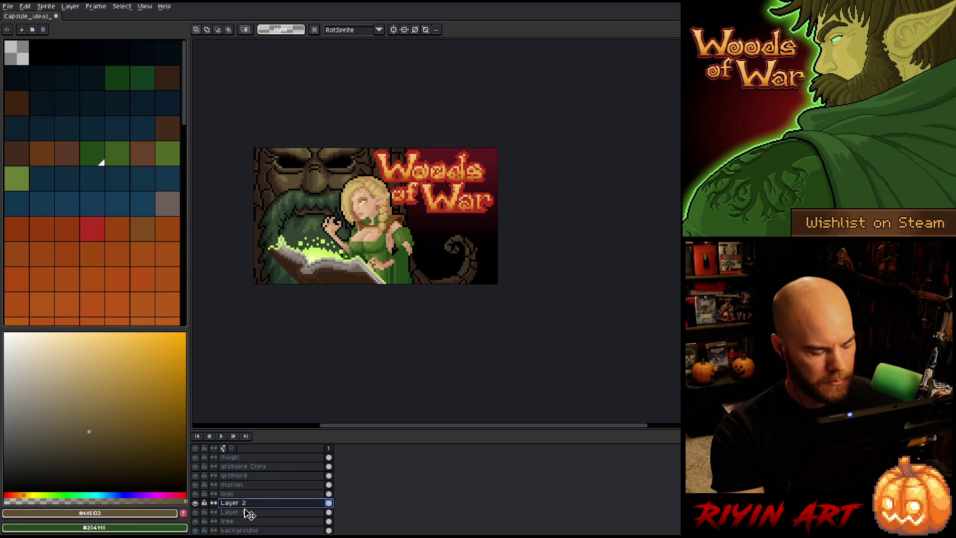
Step: Magic-wand the dark spiral on the tree layer, invert, fill it on new Layer 3, and sample light green
{"action": "left_click", "coordinate": [271, 521]}
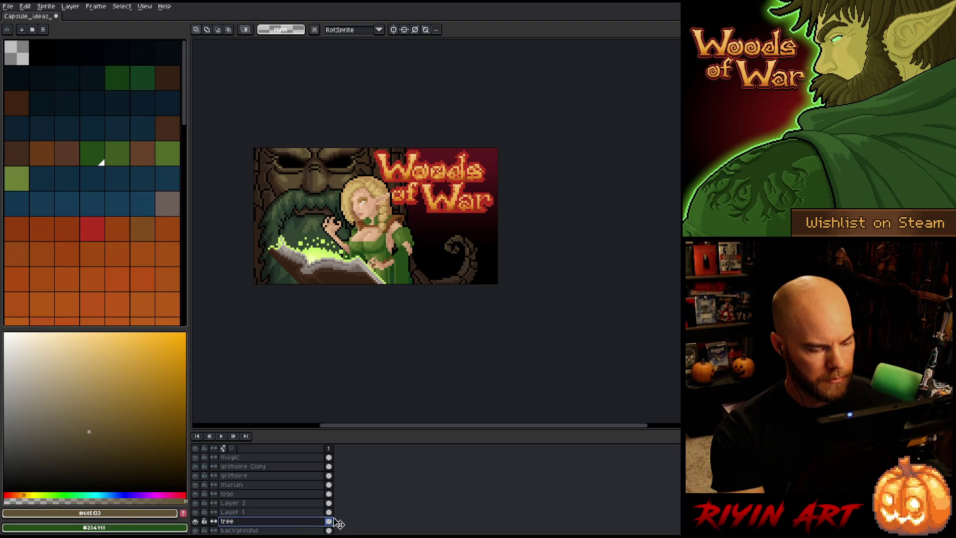
{"action": "key", "text": "w"}
{"action": "left_click", "coordinate": [477, 218]}
{"action": "key", "text": "ctrl+shift+i"}
{"action": "left_click", "coordinate": [238, 504]}
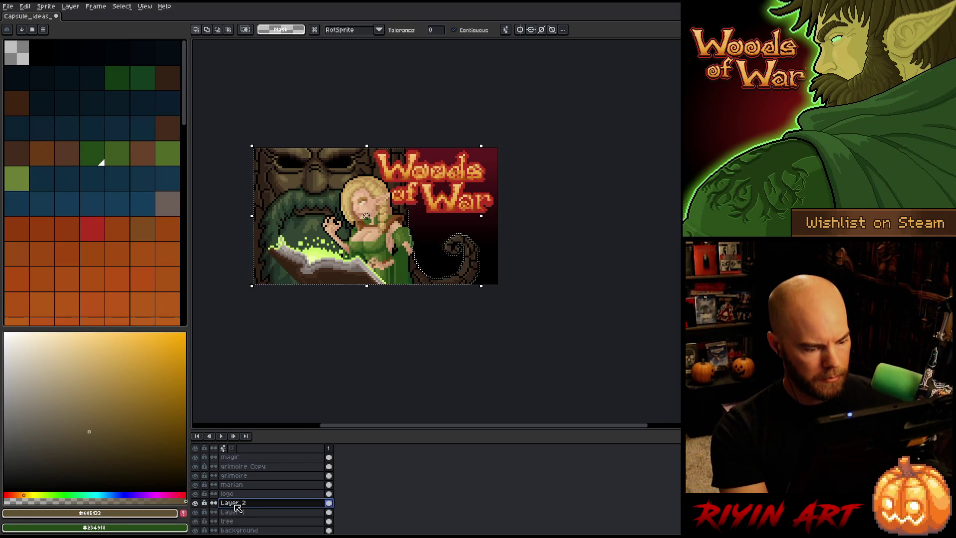
{"action": "key", "text": "shift+ctrl+n"}
{"action": "key", "text": "f"}
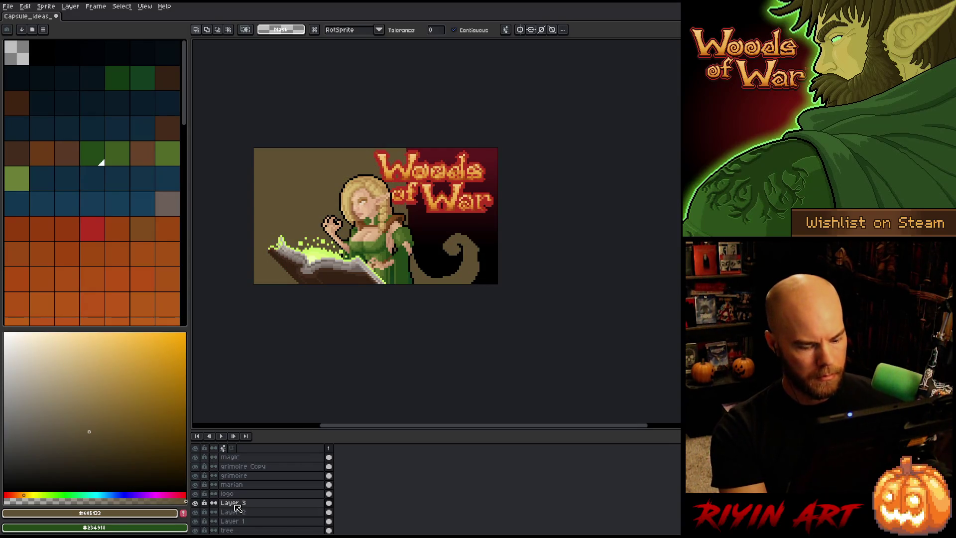
{"action": "key", "text": "i"}
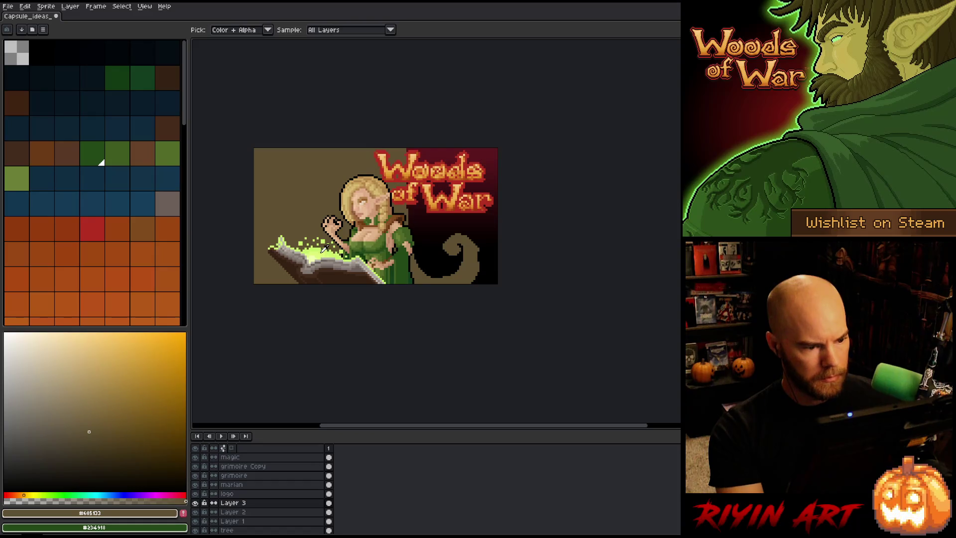
{"action": "left_click", "coordinate": [323, 246]}
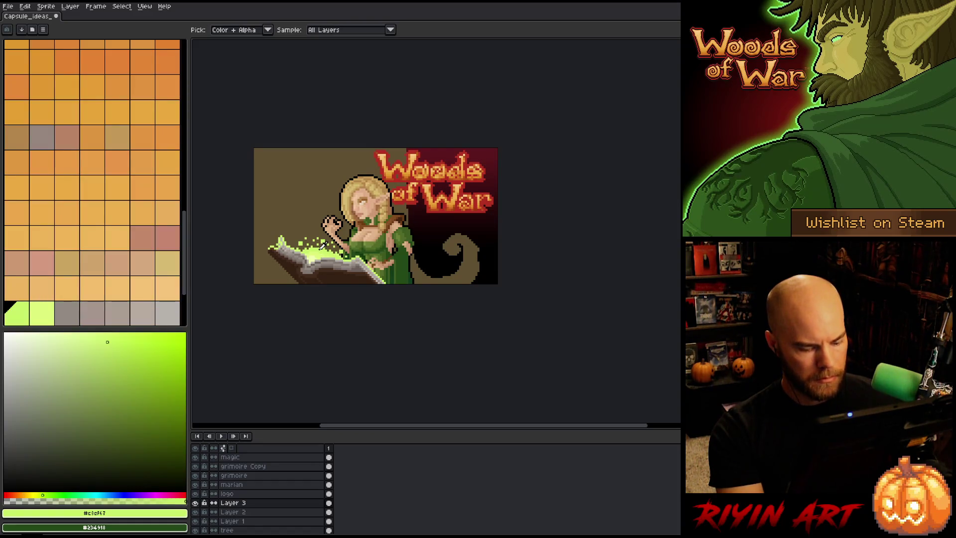
Step: Apply an inside Outline in lime #c1ef47, clear the brown fill, and deselect
{"action": "key", "text": "shift+o"}
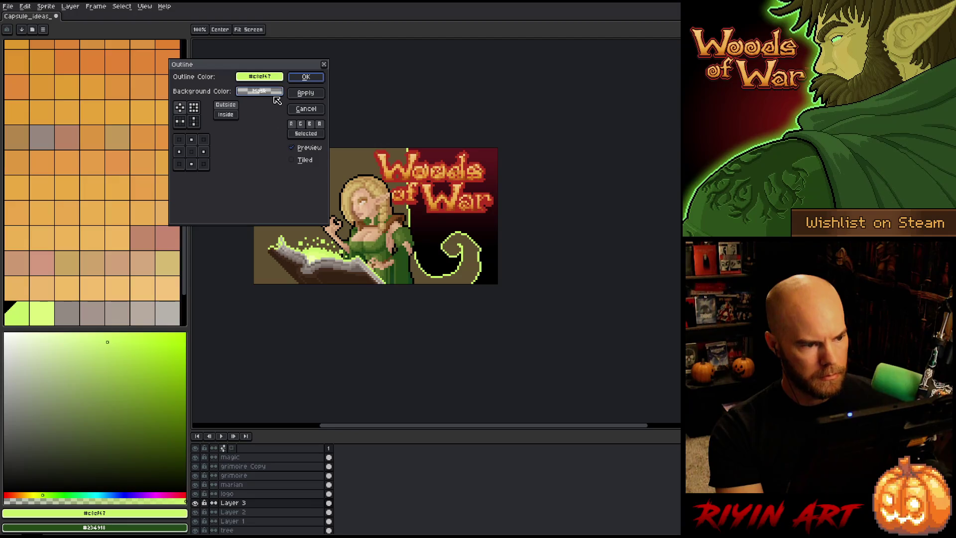
{"action": "left_click", "coordinate": [230, 116]}
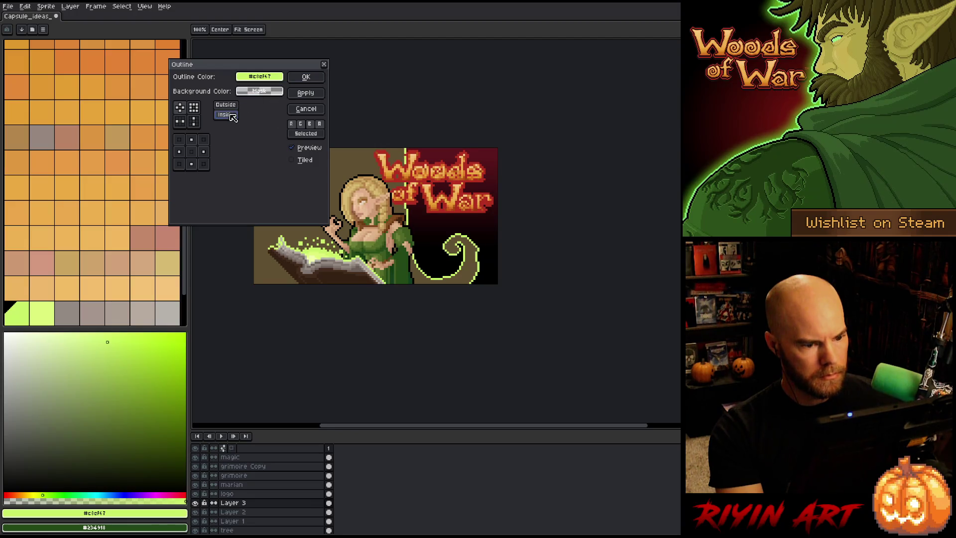
{"action": "left_click", "coordinate": [306, 77]}
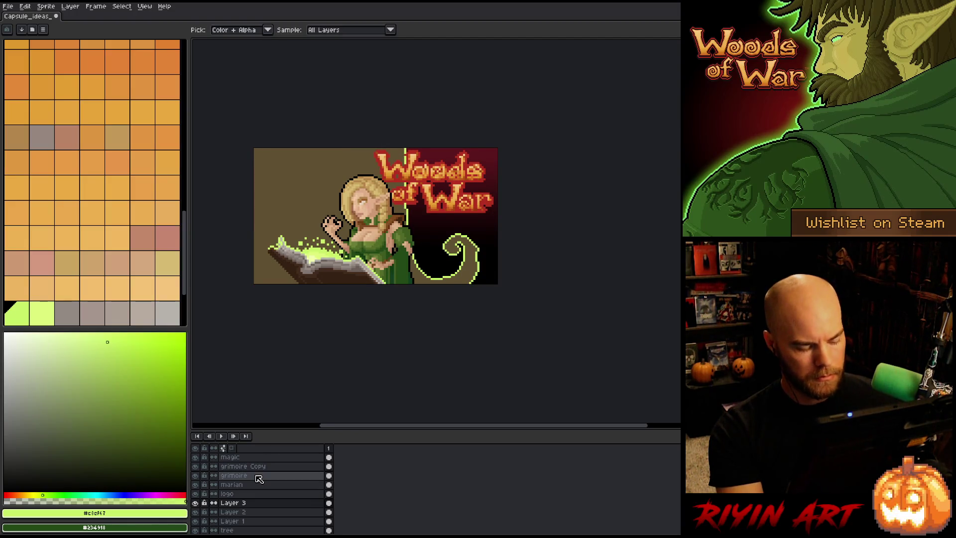
{"action": "scroll", "coordinate": [115, 221], "scroll_direction": "up", "scroll_amount": 10}
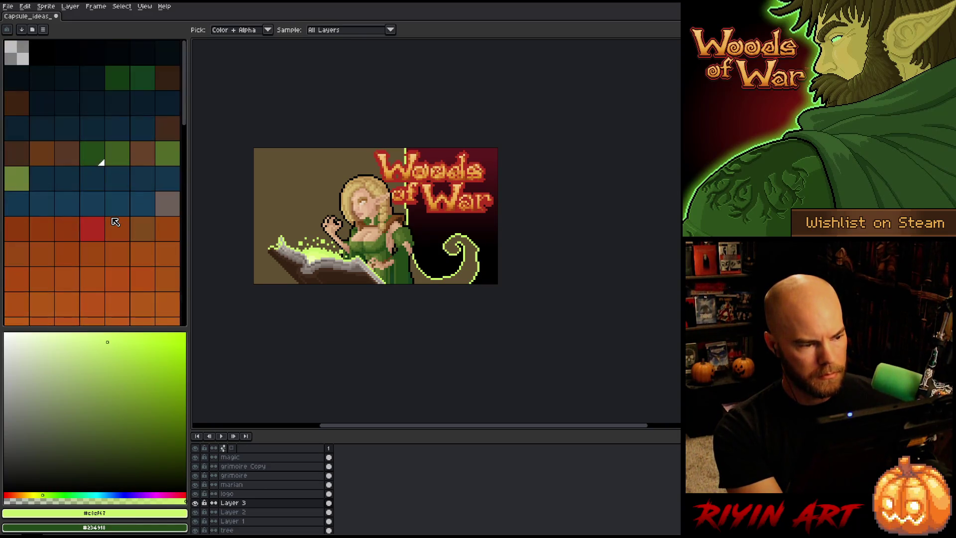
{"action": "key", "text": "ctrl+v"}
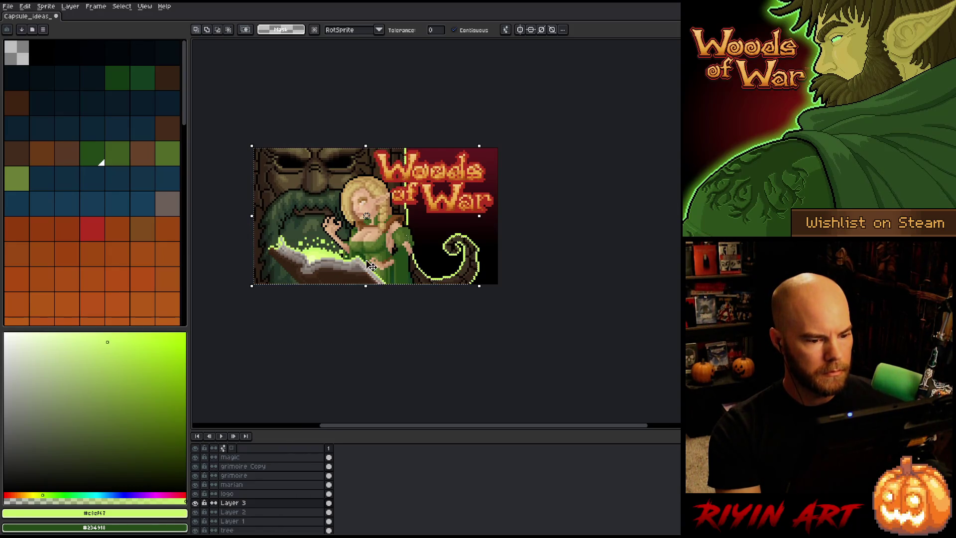
{"action": "key", "text": "Return"}
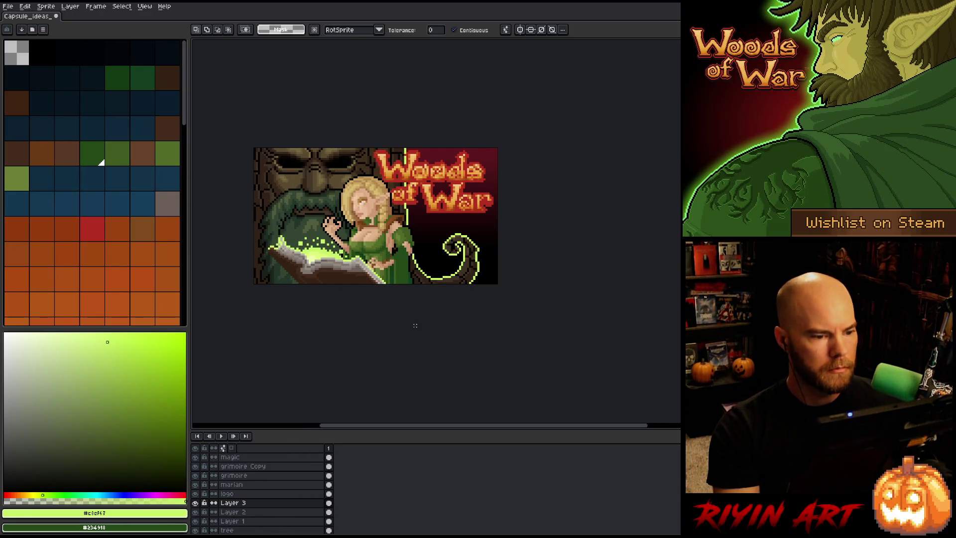
{"action": "key", "text": "b"}
{"action": "scroll", "coordinate": [415, 326], "scroll_direction": "up", "scroll_amount": 11}
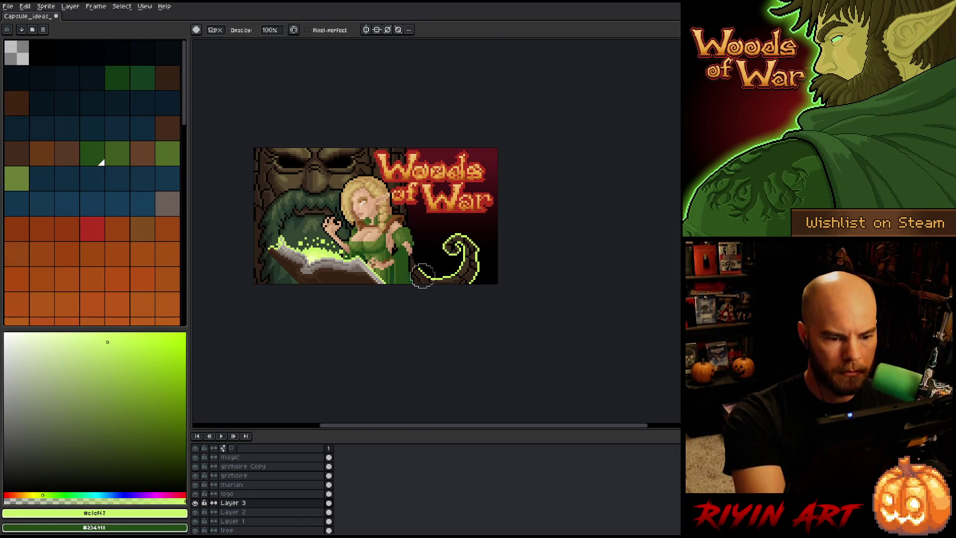
Step: With a 4px Pencil, paint over the lime outline and extend the curl down and left
{"action": "left_click", "coordinate": [215, 30]}
{"action": "left_click", "coordinate": [214, 42]}
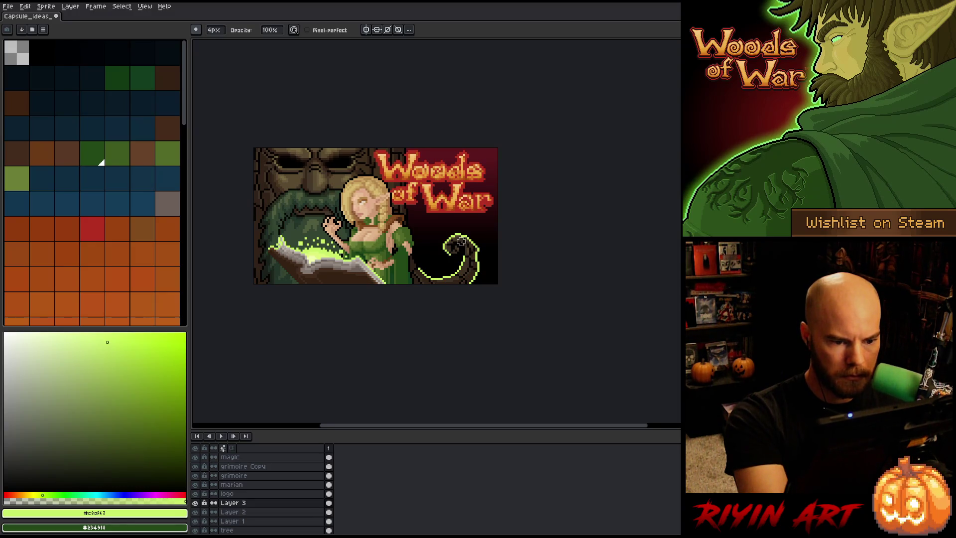
{"action": "left_click_drag", "start_coordinate": [475, 241], "coordinate": [476, 282]}
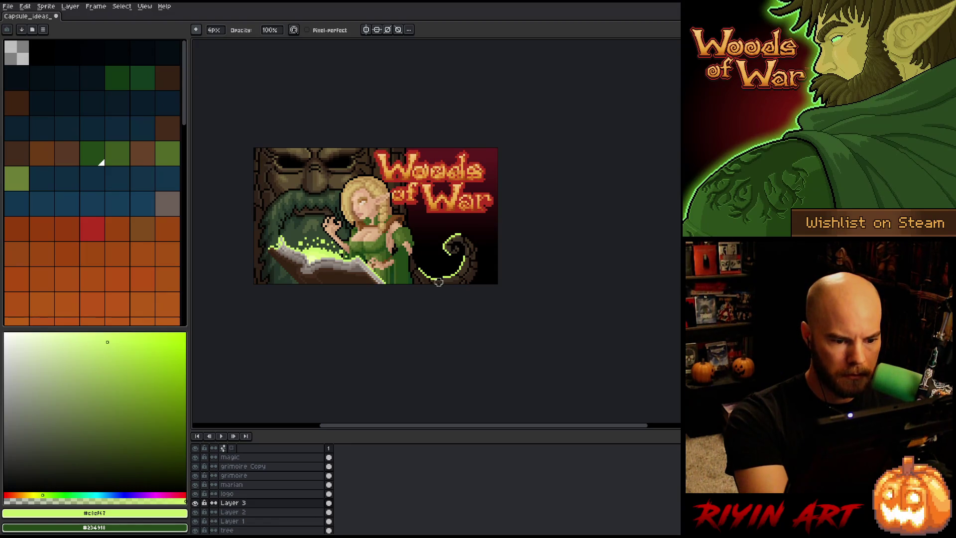
{"action": "left_click_drag", "start_coordinate": [431, 269], "coordinate": [424, 263]}
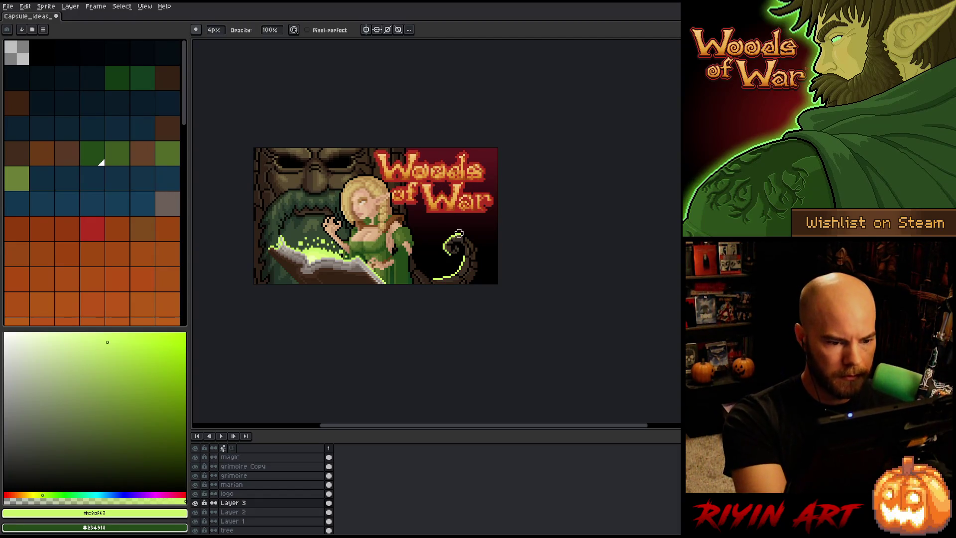
{"action": "mouse_move", "coordinate": [463, 223]}
{"action": "left_mouse_down"}
{"action": "mouse_move", "coordinate": [478, 235]}
{"action": "mouse_move", "coordinate": [476, 269]}
{"action": "mouse_move", "coordinate": [459, 249]}
{"action": "mouse_move", "coordinate": [464, 231]}
{"action": "mouse_move", "coordinate": [455, 257]}
{"action": "left_mouse_up"}
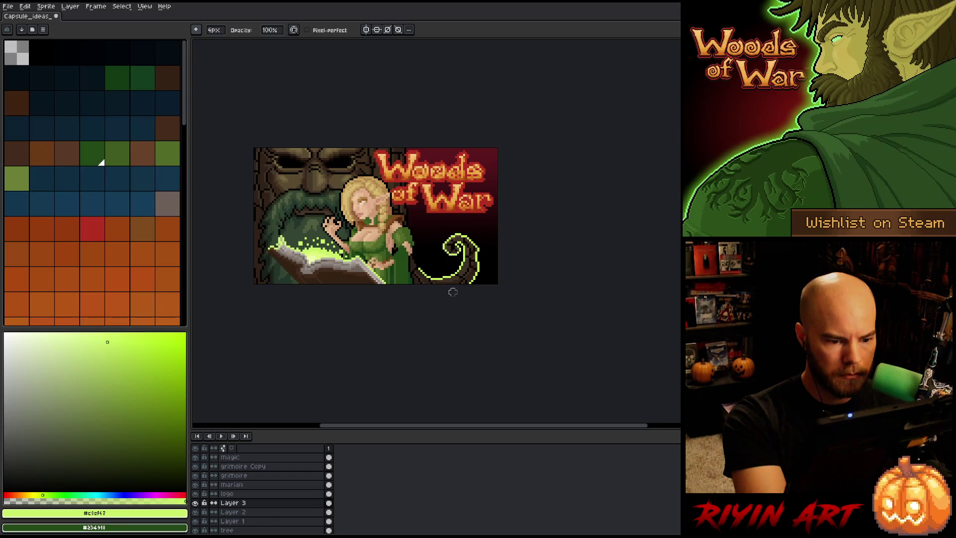
Step: Erase the curl's lower-left tail and right-side edge, then sample the spiral's light green
{"action": "mouse_move", "coordinate": [432, 271]}
{"action": "left_mouse_down"}
{"action": "mouse_move", "coordinate": [425, 260]}
{"action": "mouse_move", "coordinate": [421, 275]}
{"action": "left_mouse_up"}
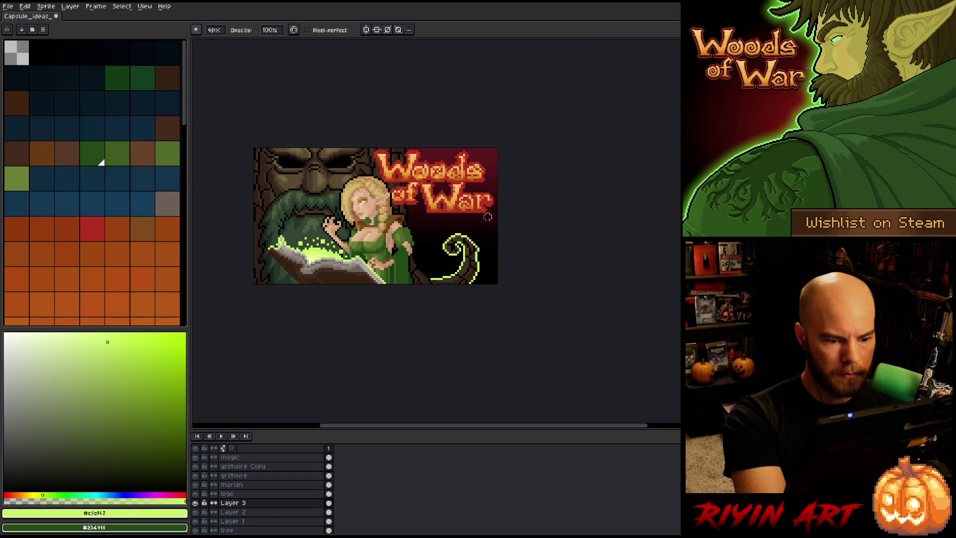
{"action": "mouse_move", "coordinate": [474, 259]}
{"action": "left_mouse_down"}
{"action": "mouse_move", "coordinate": [476, 249]}
{"action": "mouse_move", "coordinate": [477, 283]}
{"action": "left_mouse_up"}
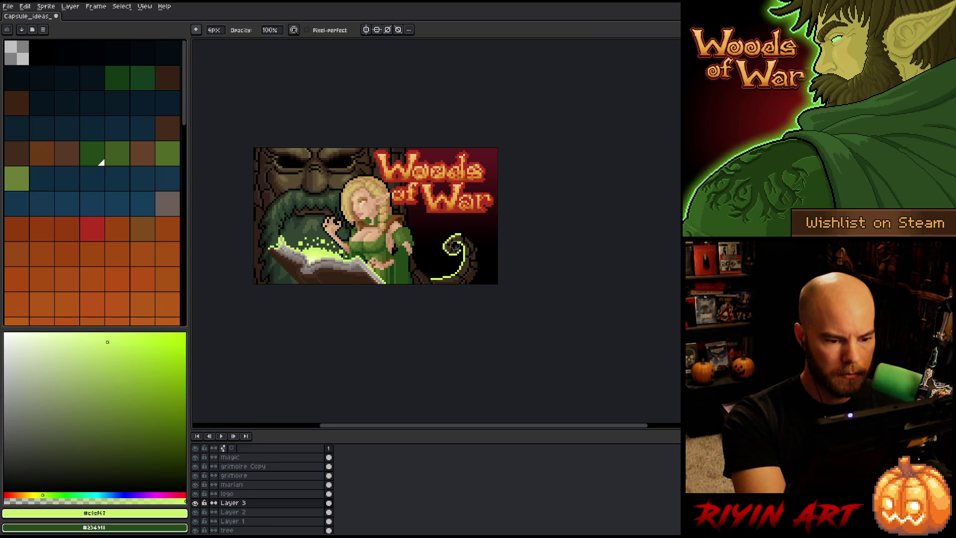
{"action": "key", "text": "i"}
{"action": "left_click", "coordinate": [463, 237]}
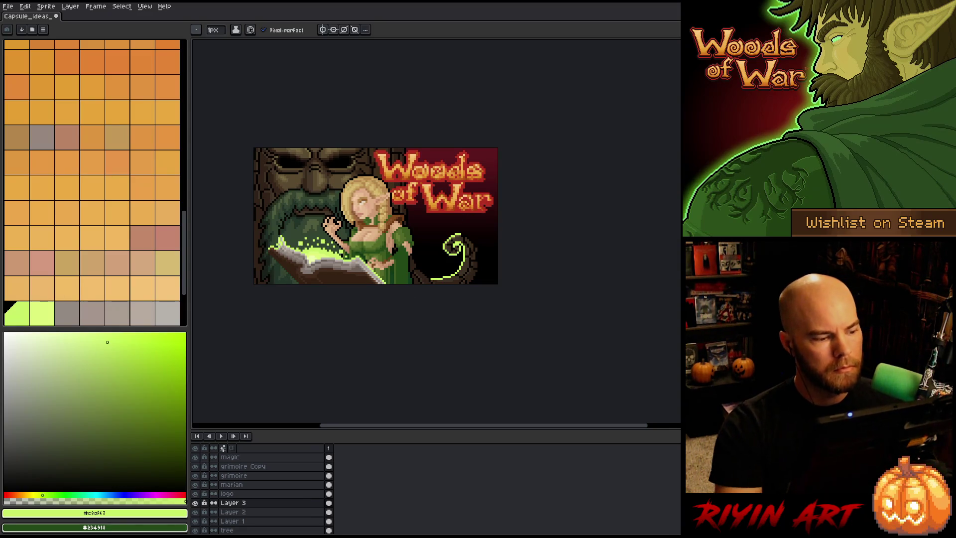
Step: Shorten the palette so it ends at the light-green entry
{"action": "left_click", "coordinate": [167, 287]}
{"action": "scroll", "coordinate": [99, 199], "scroll_direction": "up", "scroll_amount": 10}
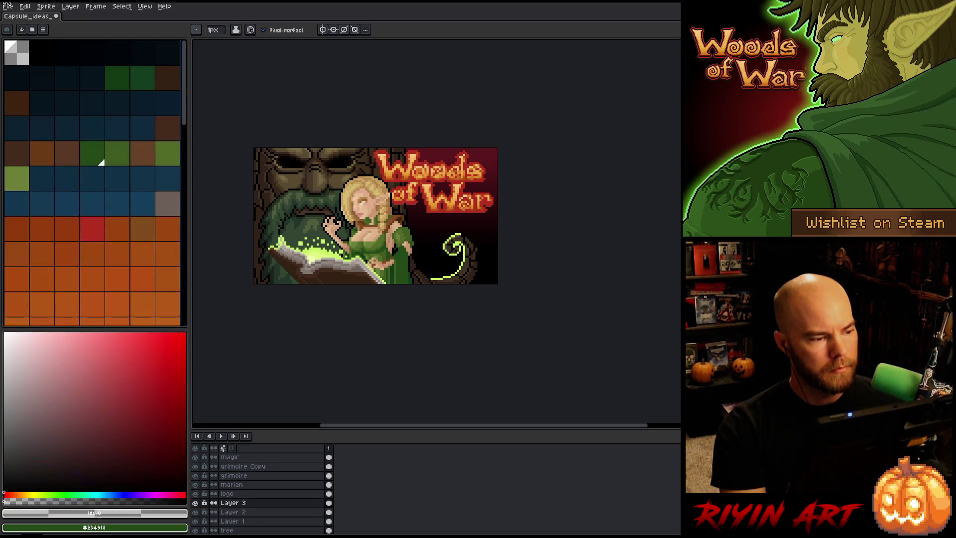
{"action": "left_click", "coordinate": [14, 228]}
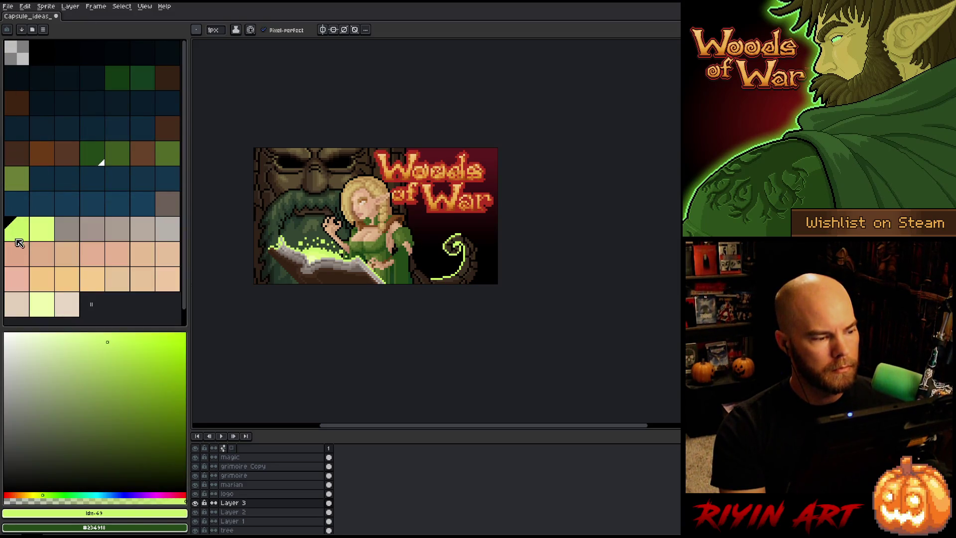
{"action": "left_click_drag", "start_coordinate": [91, 303], "coordinate": [52, 239]}
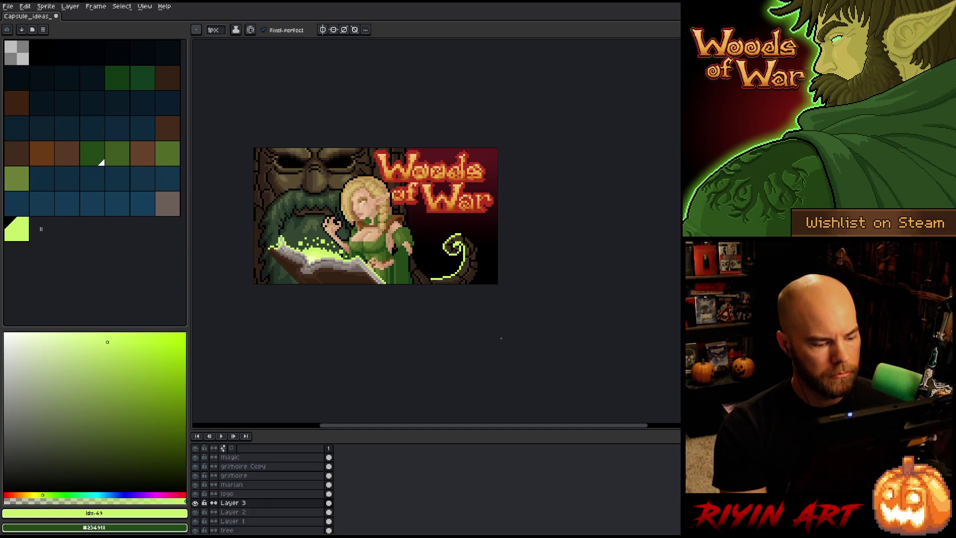
Step: Lower Layer 3's opacity to about 52% in its properties
{"action": "double_click", "coordinate": [283, 503]}
{"action": "left_click", "coordinate": [359, 111]}
{"action": "left_click", "coordinate": [380, 114]}
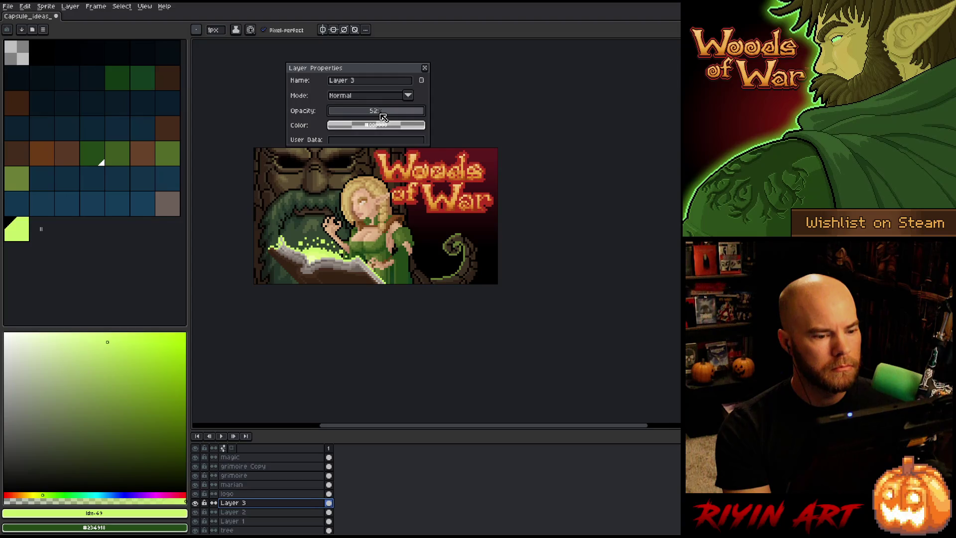
Step: Set the Pencil brush size to 1 pixel
{"action": "key", "text": "b"}
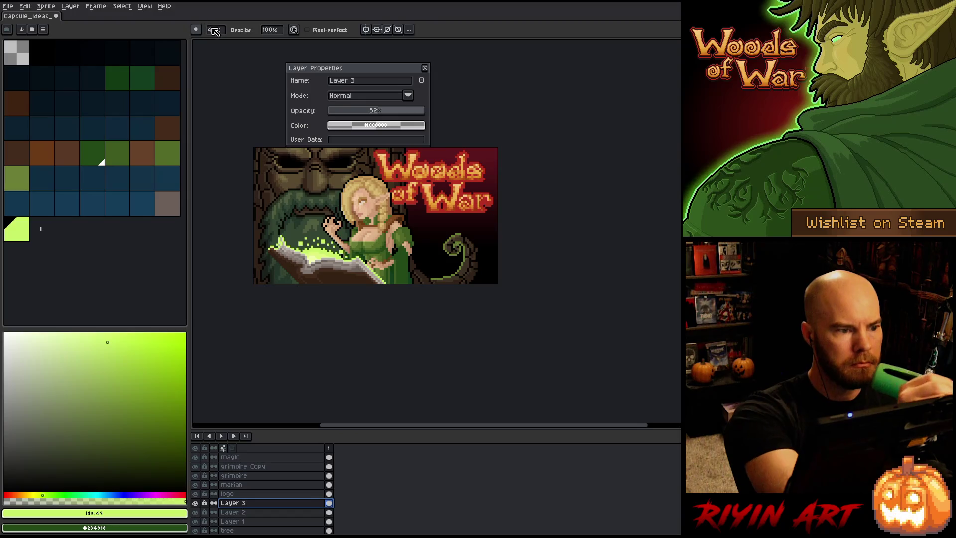
{"action": "left_click_drag", "start_coordinate": [214, 30], "coordinate": [197, 54]}
{"action": "key", "text": "Return"}
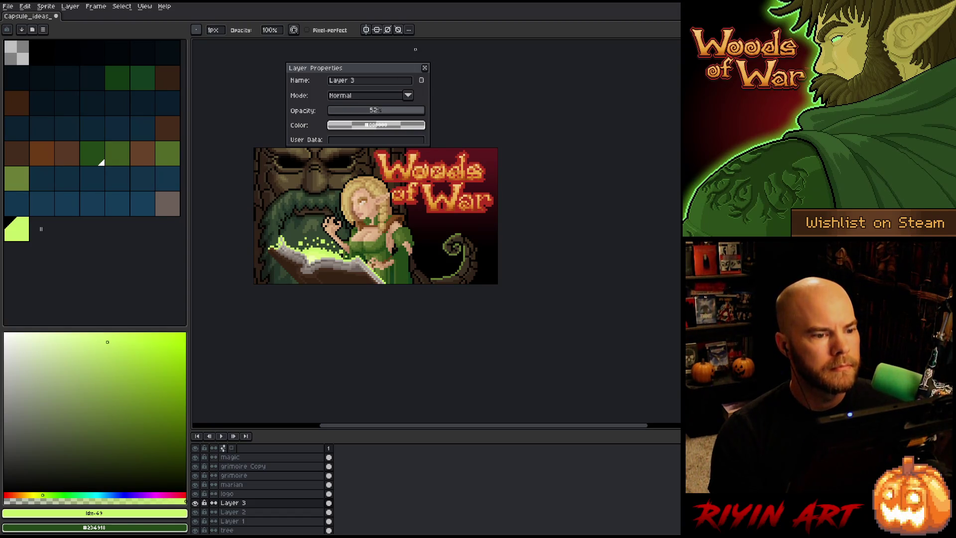
Step: Try Layer 3 at lower opacities, then Addition blending at about 51%
{"action": "left_click", "coordinate": [425, 67]}
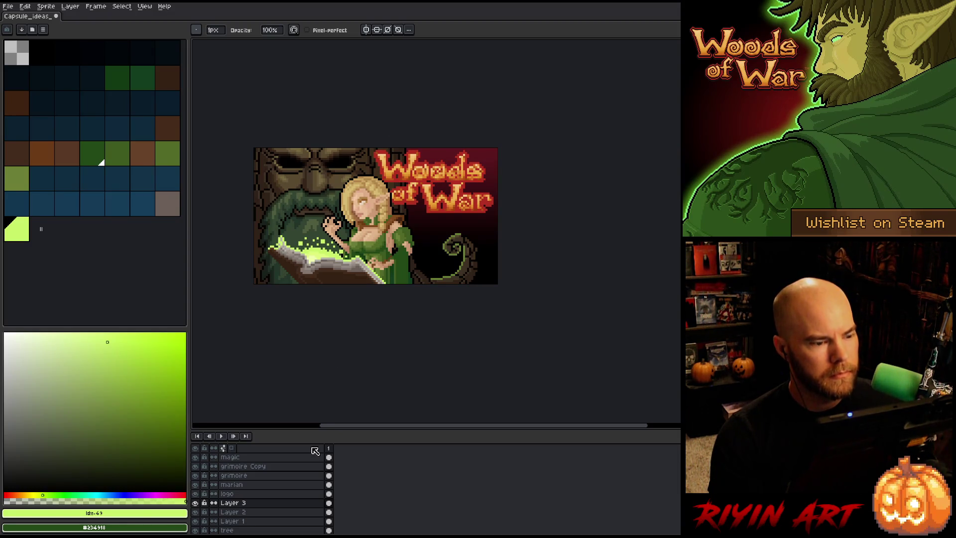
{"action": "double_click", "coordinate": [267, 504]}
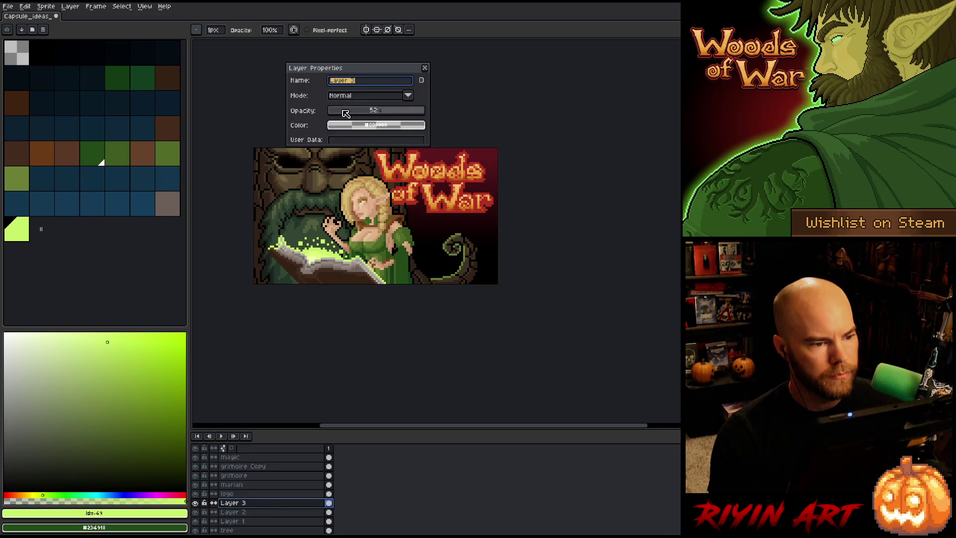
{"action": "left_click", "coordinate": [362, 112]}
{"action": "mouse_move", "coordinate": [363, 114]}
{"action": "left_mouse_down"}
{"action": "mouse_move", "coordinate": [380, 113]}
{"action": "mouse_move", "coordinate": [362, 112]}
{"action": "left_mouse_up"}
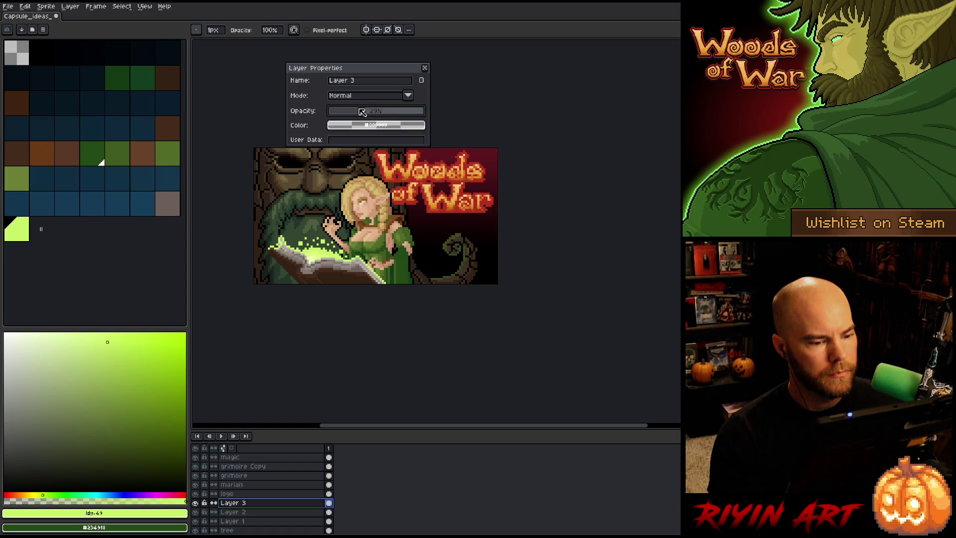
{"action": "left_click", "coordinate": [369, 97]}
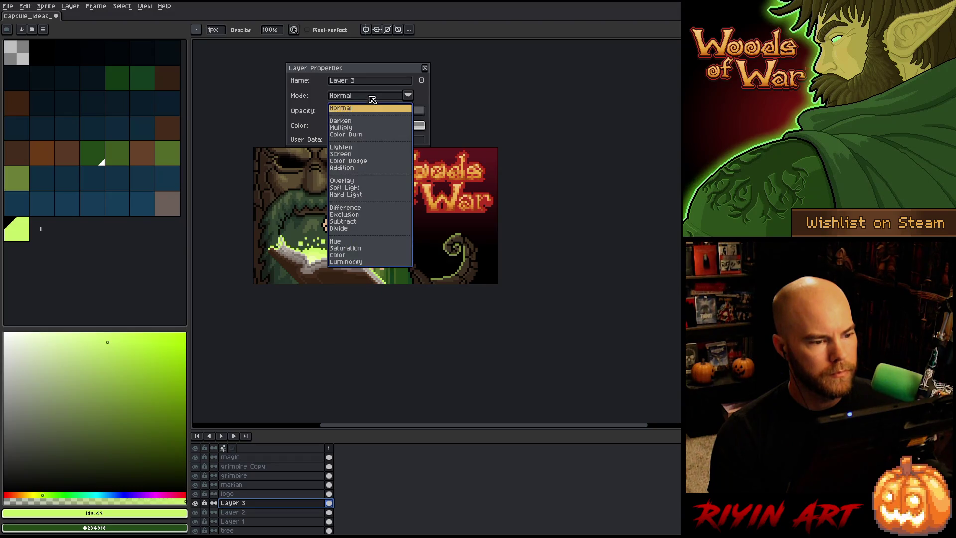
{"action": "left_click", "coordinate": [349, 169]}
{"action": "mouse_move", "coordinate": [373, 114]}
{"action": "left_mouse_down"}
{"action": "mouse_move", "coordinate": [417, 112]}
{"action": "mouse_move", "coordinate": [348, 112]}
{"action": "mouse_move", "coordinate": [378, 113]}
{"action": "left_mouse_up"}
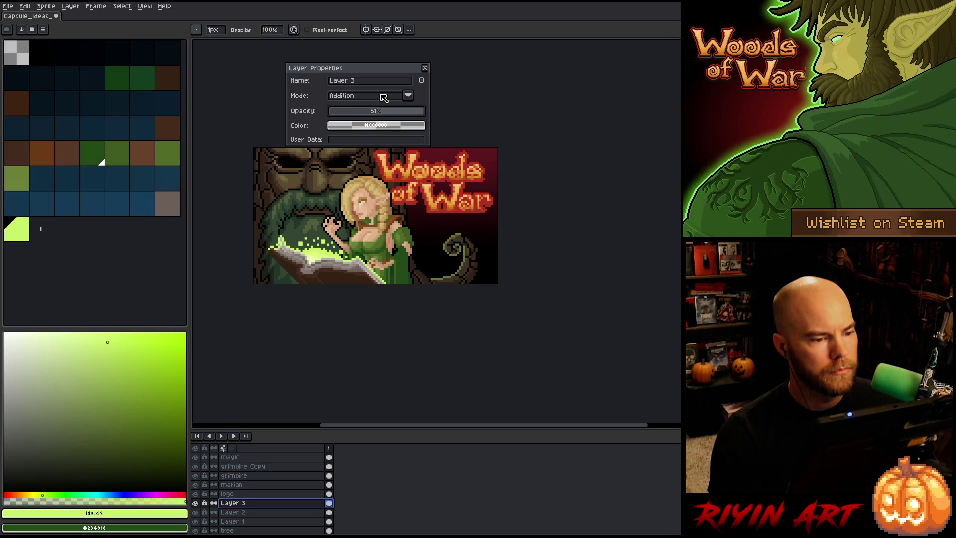
{"action": "left_click", "coordinate": [424, 68]}
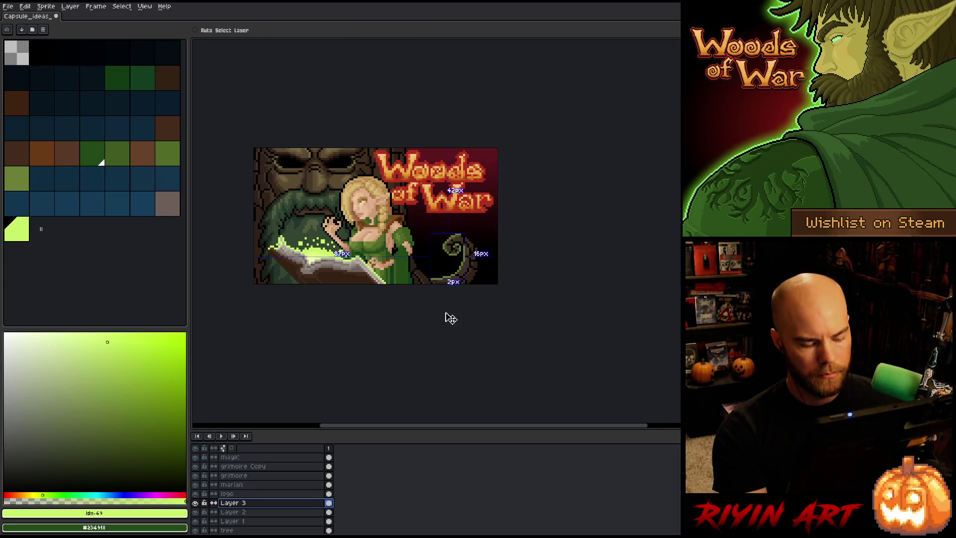
Step: Cancel the Hue/Saturation adjustment and switch Layer 3 back to Normal blending
{"action": "key", "text": "ctrl+u"}
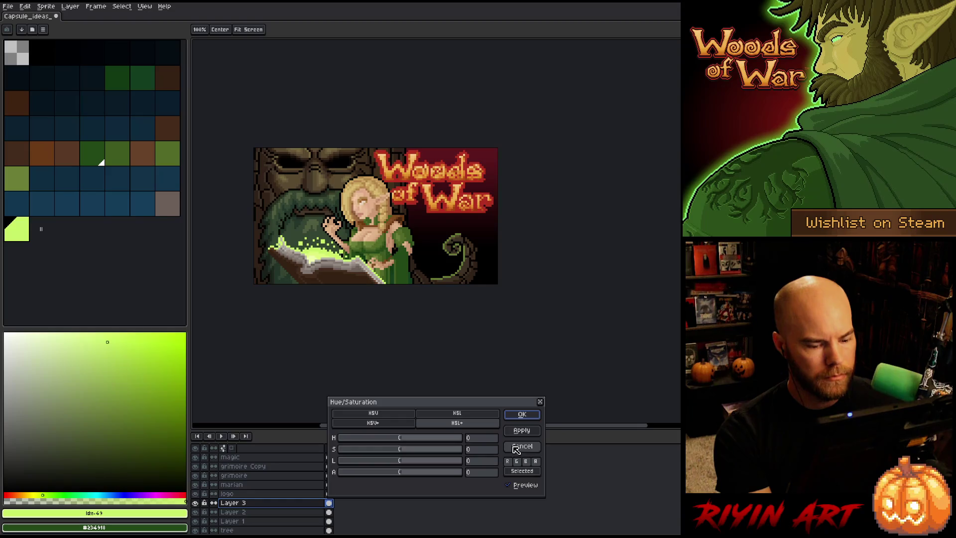
{"action": "left_click", "coordinate": [522, 446]}
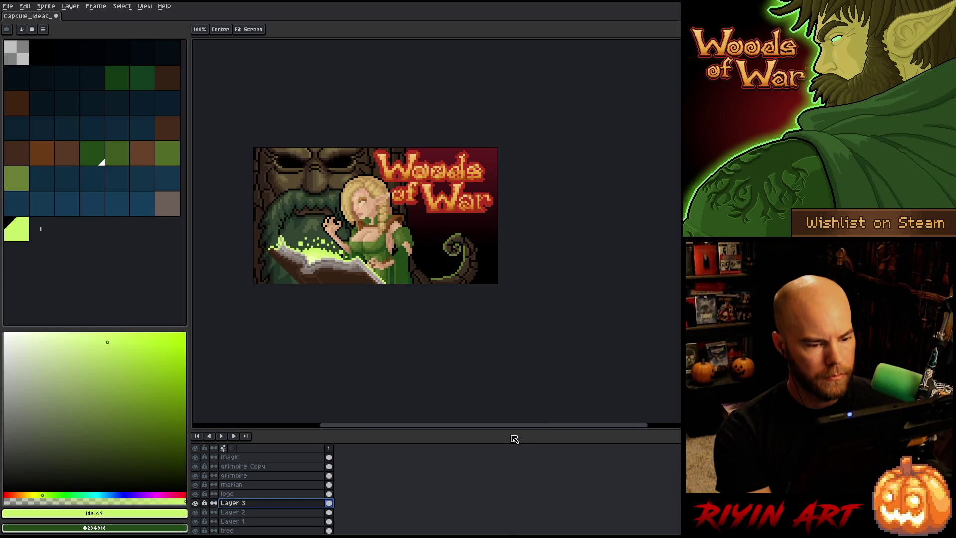
{"action": "double_click", "coordinate": [305, 503]}
{"action": "left_click", "coordinate": [360, 96]}
{"action": "left_click", "coordinate": [360, 108]}
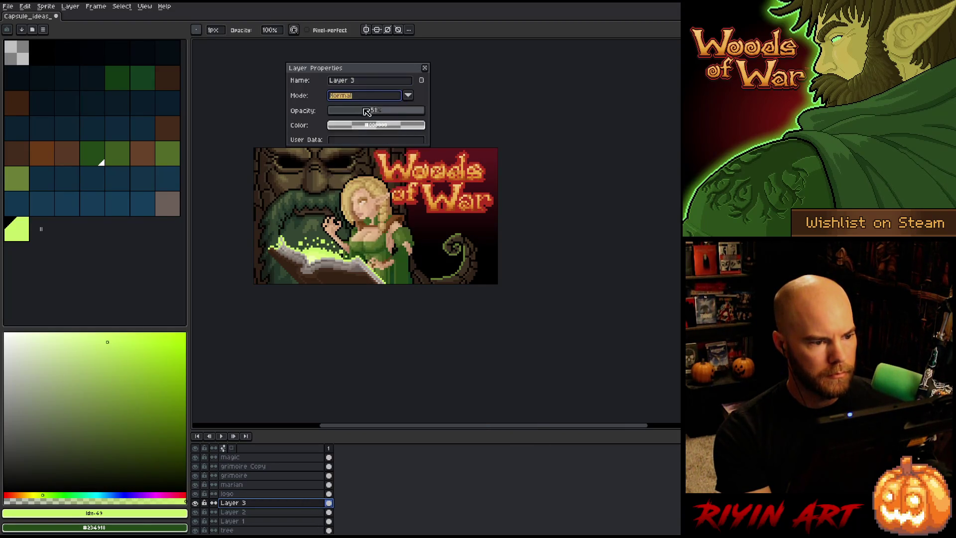
{"action": "left_click", "coordinate": [425, 67]}
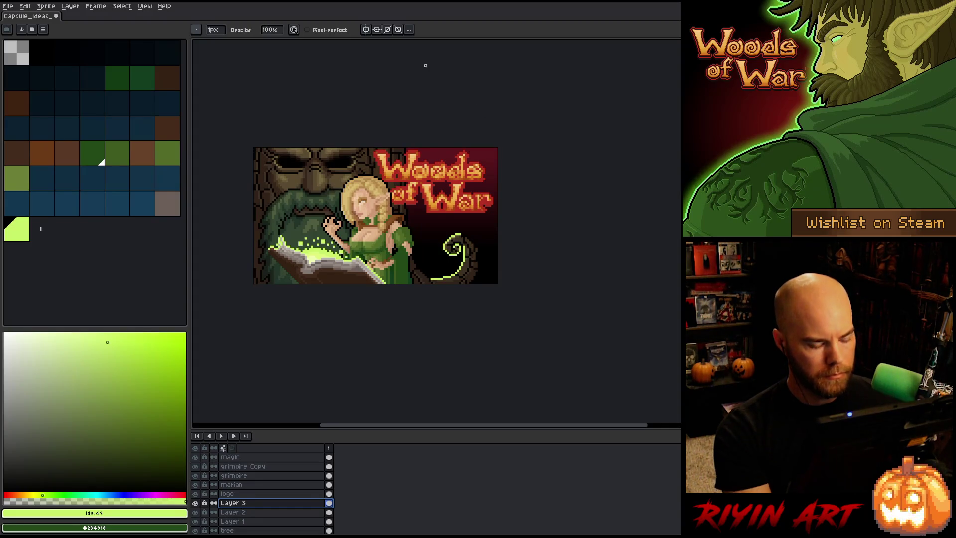
Step: Replace the tendril's lime green with a dark brown sampled from the tree
{"action": "key", "text": "shift+r"}
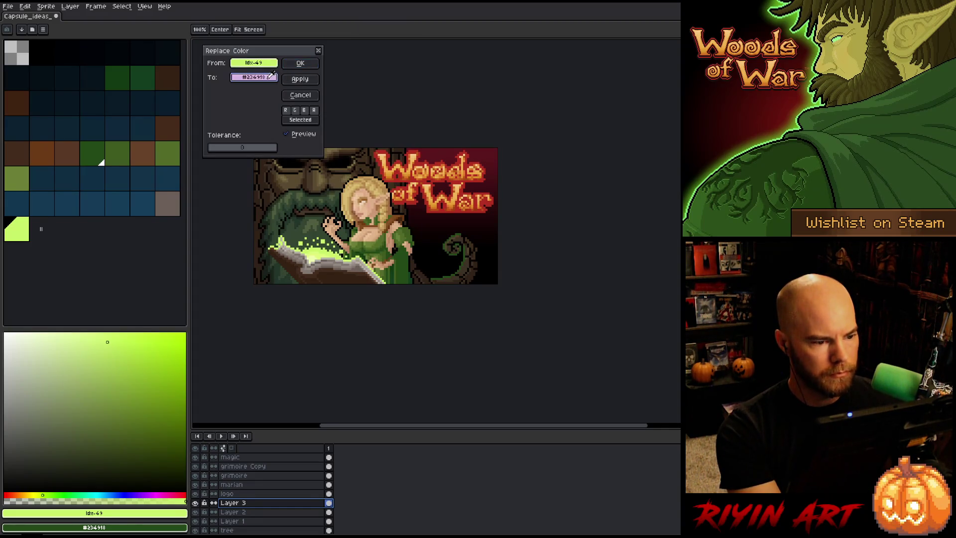
{"action": "left_click", "coordinate": [350, 174]}
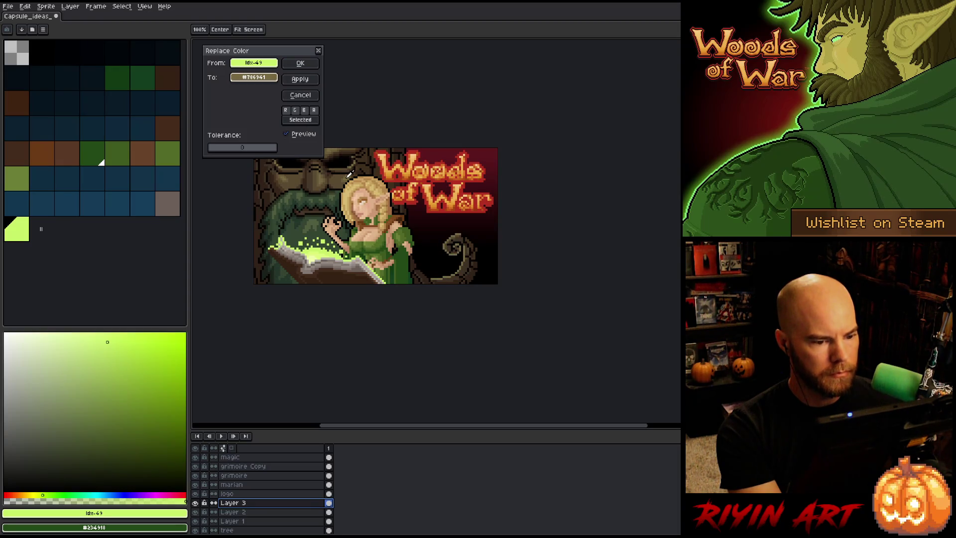
{"action": "left_click_drag", "start_coordinate": [350, 174], "coordinate": [337, 181]}
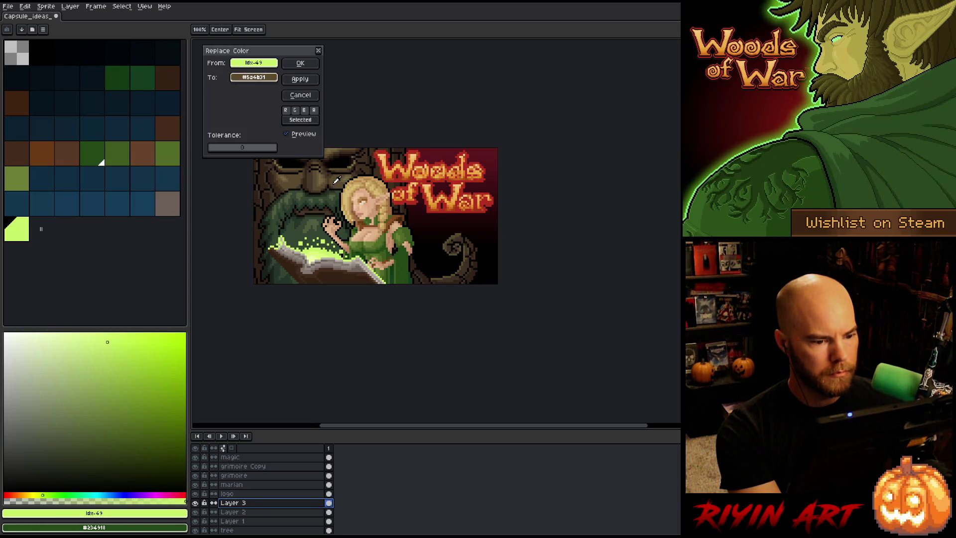
{"action": "left_click", "coordinate": [300, 63]}
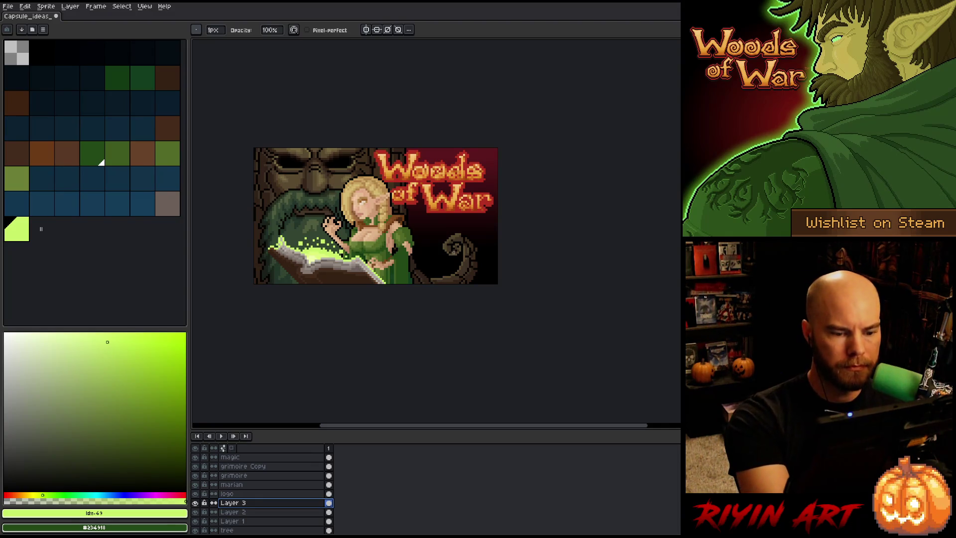
{"action": "key", "text": "Escape"}
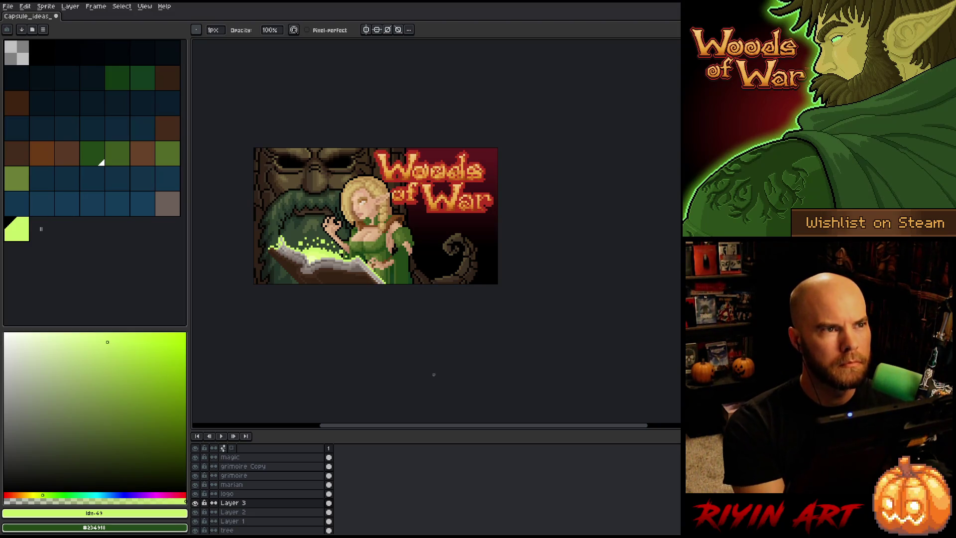
Step: Save the capsule with Ctrl+S, nudge the view, and save again via File > Save
{"action": "key", "text": "ctrl+s"}
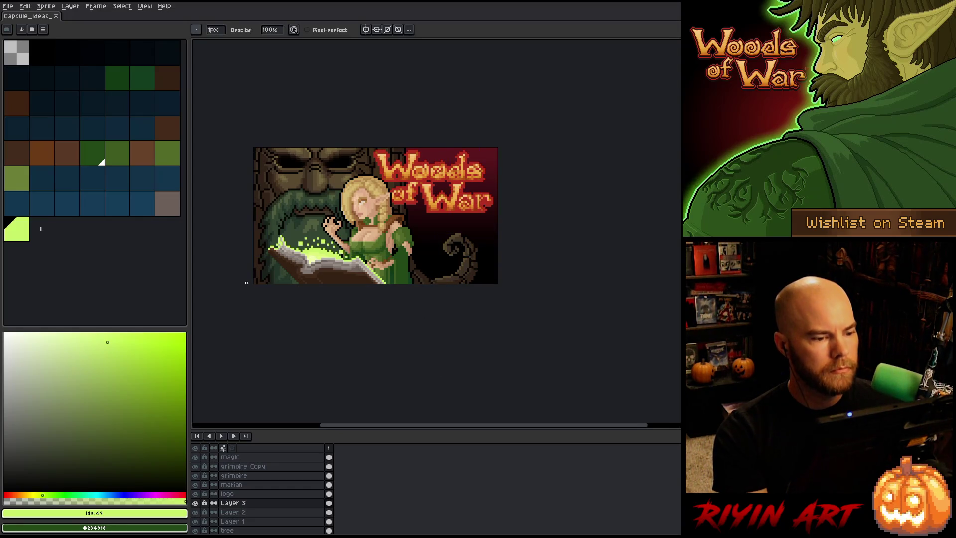
{"action": "scroll", "coordinate": [263, 208], "scroll_direction": "down", "scroll_amount": 1}
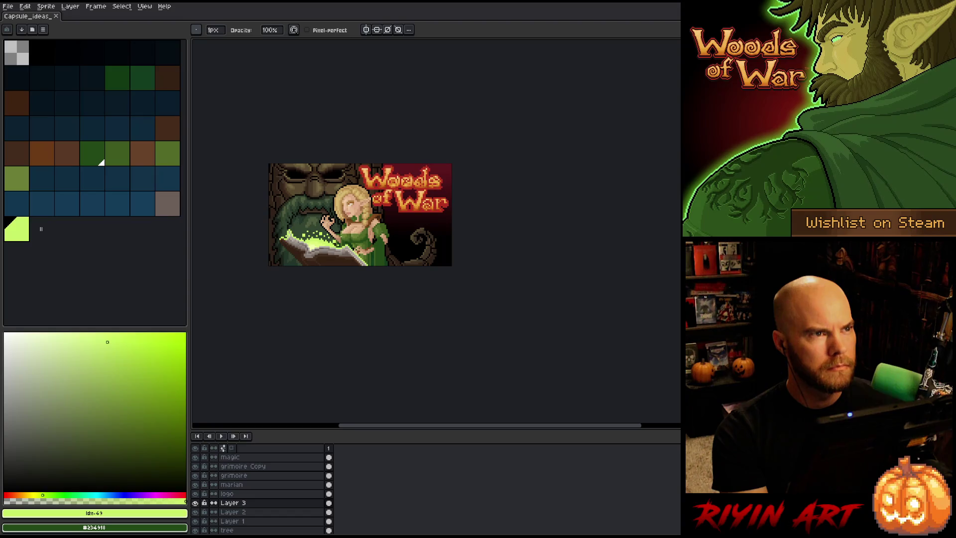
{"action": "scroll", "coordinate": [337, 169], "scroll_direction": "up", "scroll_amount": 1}
{"action": "left_click_drag", "start_coordinate": [375, 257], "coordinate": [381, 271]}
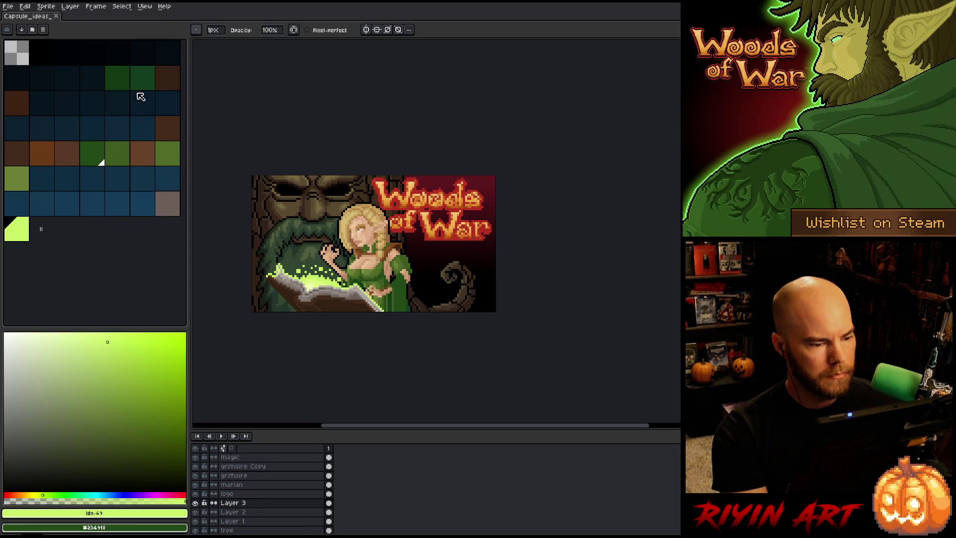
{"action": "left_click", "coordinate": [8, 6]}
{"action": "left_click", "coordinate": [22, 48]}
{"action": "left_click", "coordinate": [8, 6]}
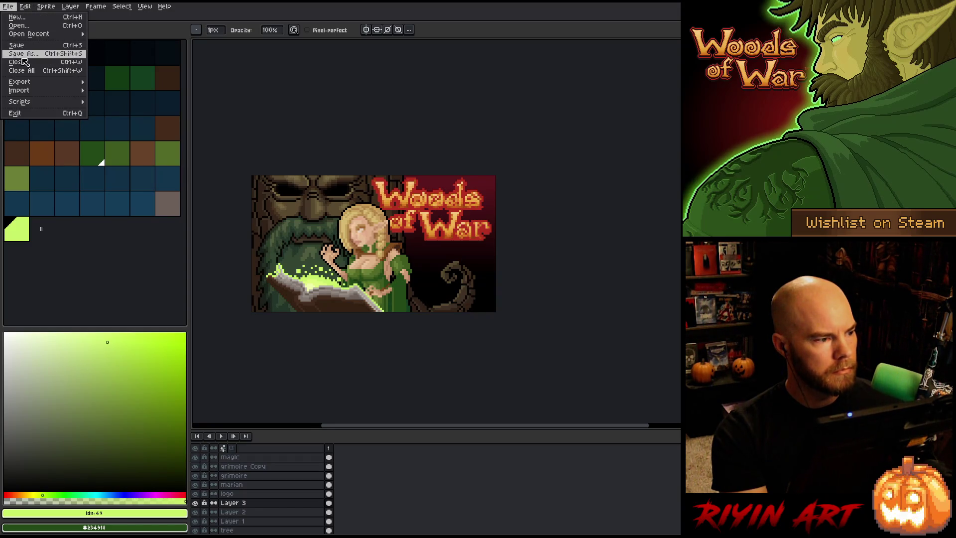
Step: Cancel the Save As and eyedrop the logo's red as the drawing colour
{"action": "left_click", "coordinate": [23, 56]}
{"action": "left_click", "coordinate": [649, 351]}
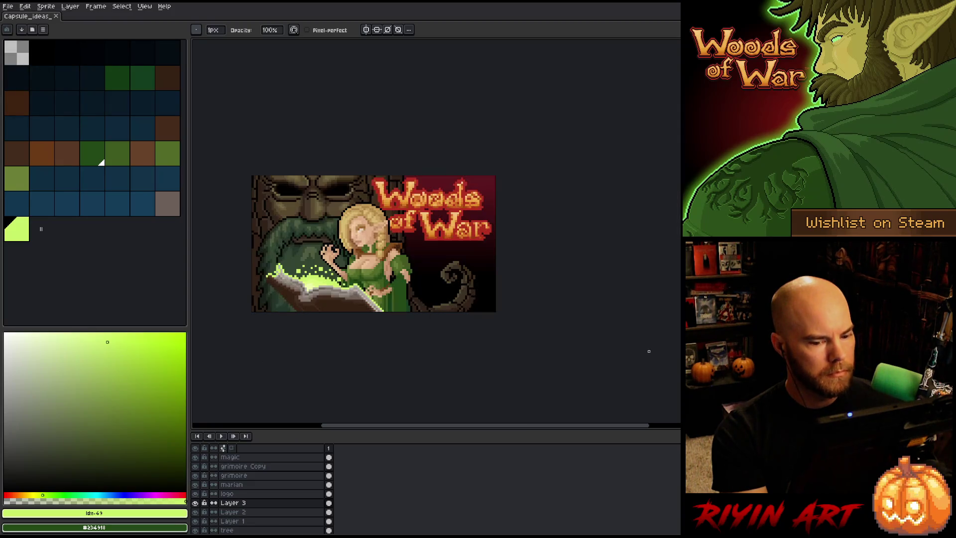
{"action": "key", "text": "alt"}
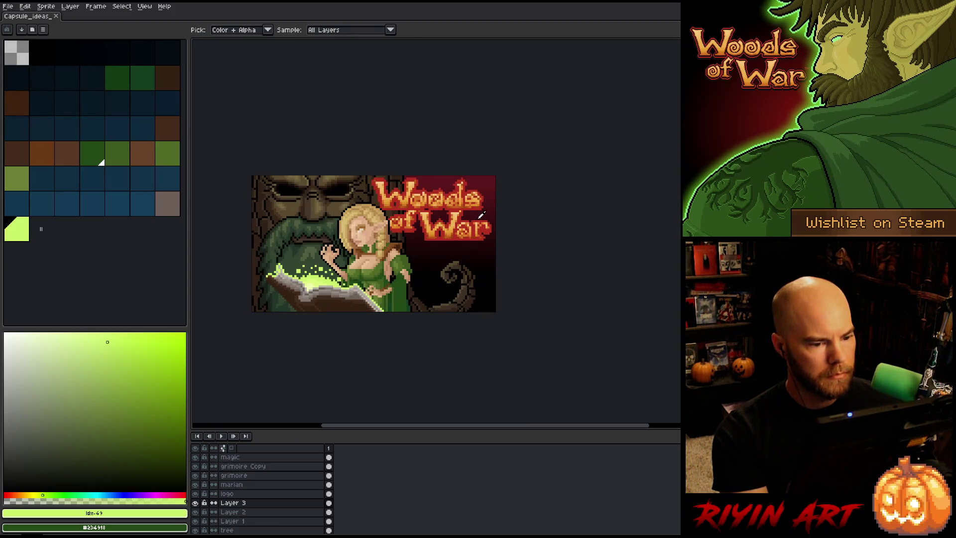
{"action": "left_click", "coordinate": [482, 218], "text": "alt"}
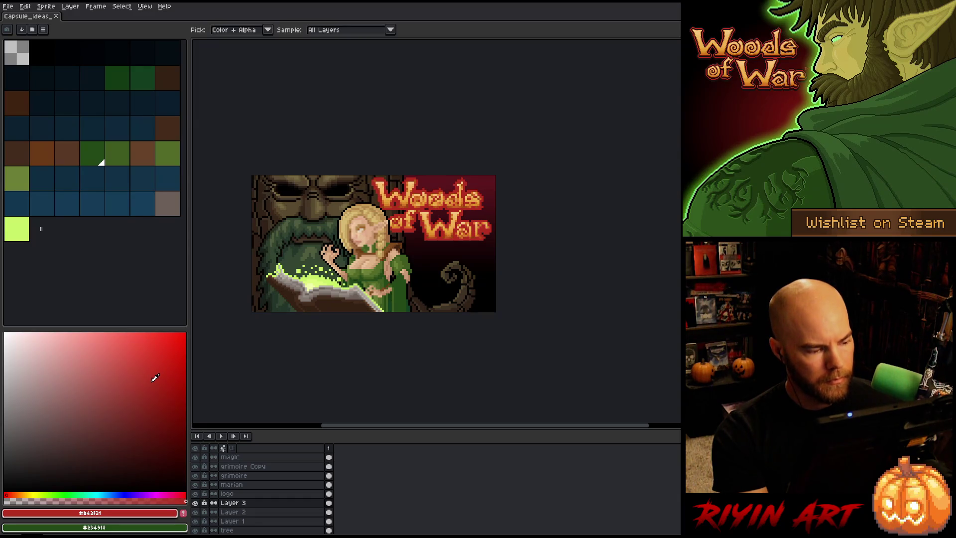
Step: Add a new layer above the background and set a near-black secondary colour
{"action": "scroll", "coordinate": [256, 487], "scroll_direction": "down", "scroll_amount": 2}
{"action": "left_click", "coordinate": [259, 520]}
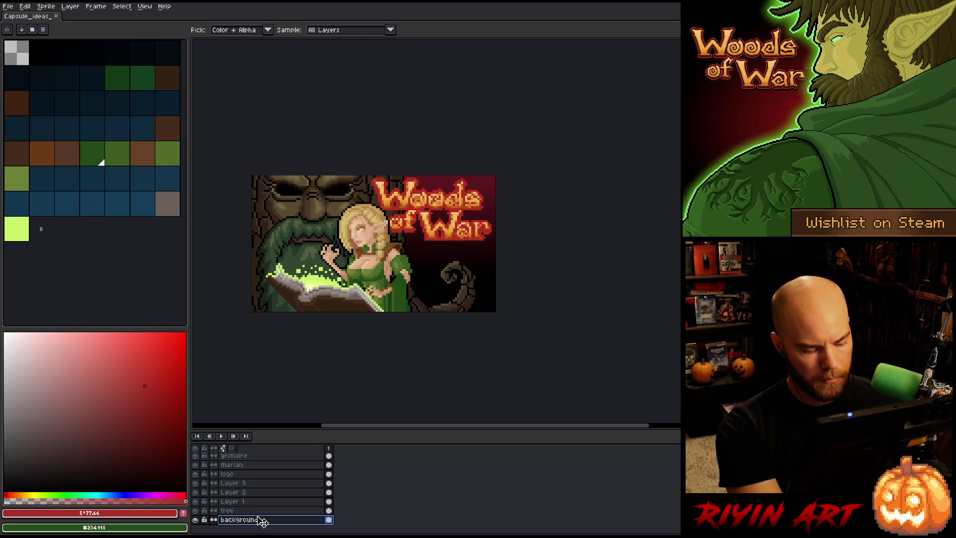
{"action": "key", "text": "shift+n"}
{"action": "key", "text": "x"}
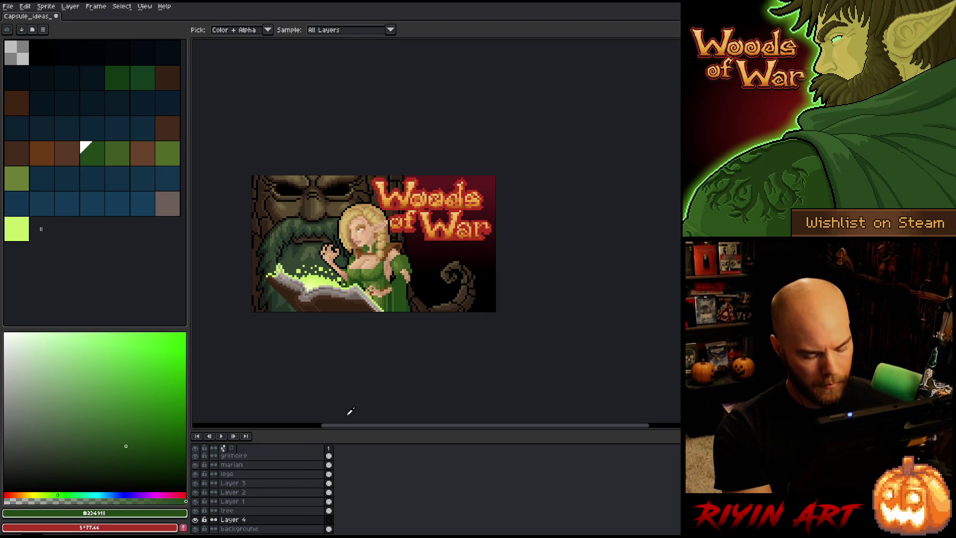
{"action": "left_click", "coordinate": [491, 293]}
{"action": "left_click", "coordinate": [489, 271]}
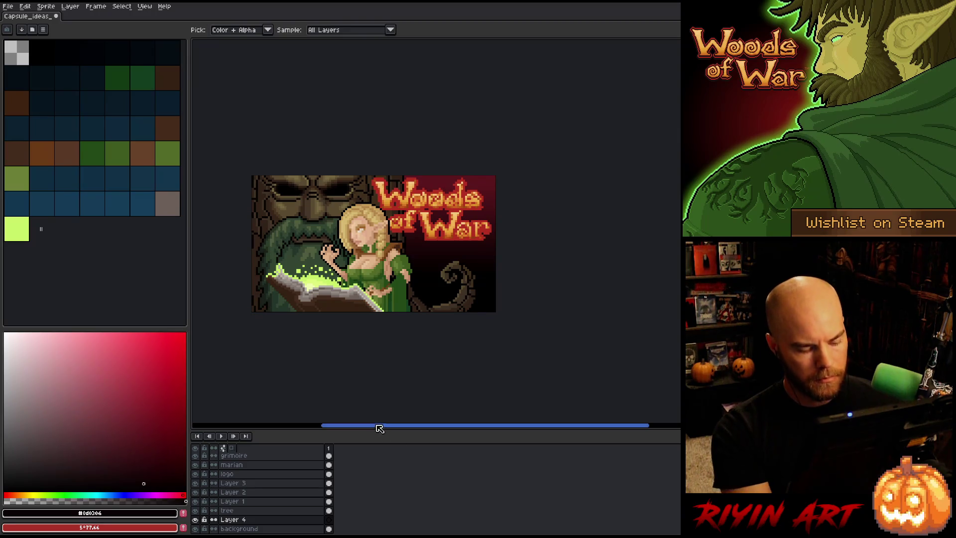
Step: Bucket-fill the dark area behind the logo and tendril with red
{"action": "key", "text": "g"}
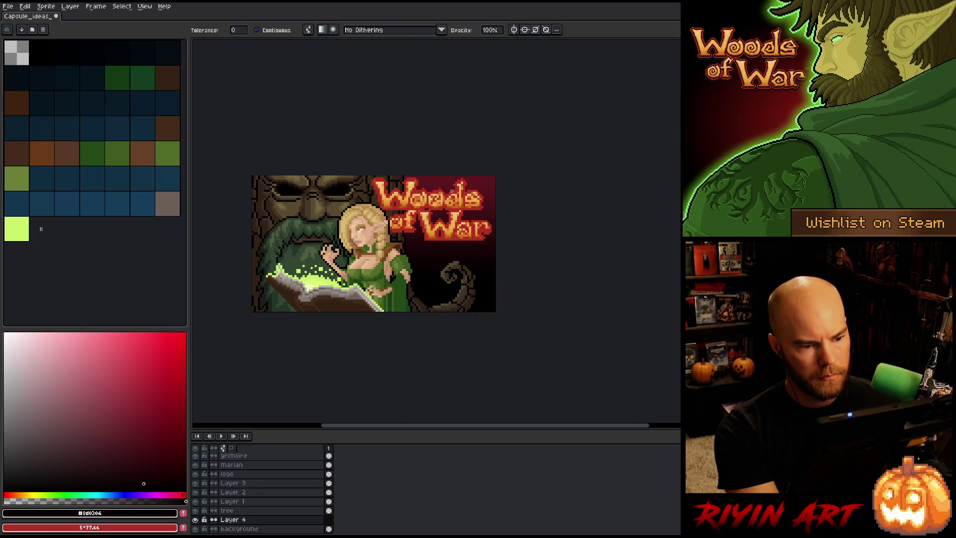
{"action": "left_click", "coordinate": [447, 286]}
{"action": "key", "text": "v"}
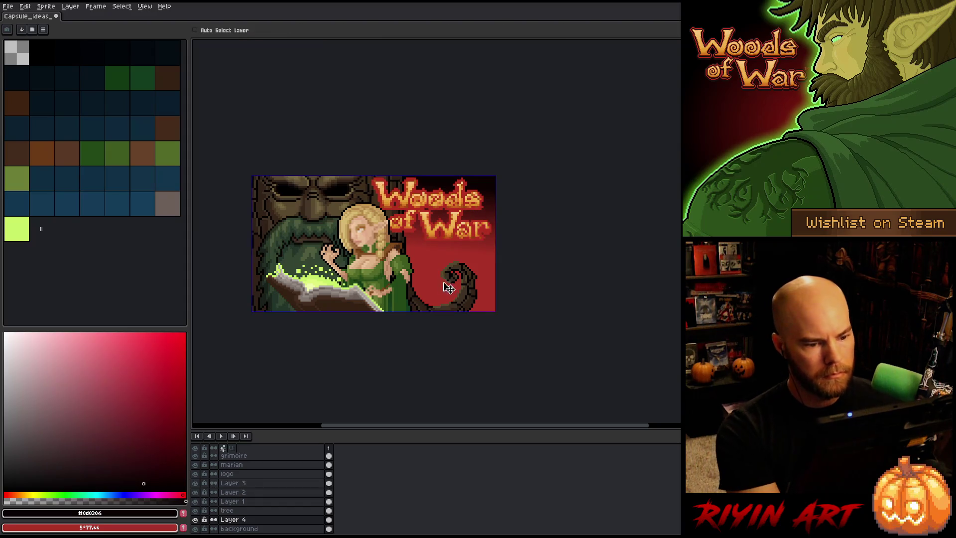
{"action": "key", "text": "ctrl+z"}
{"action": "key", "text": "g"}
{"action": "left_click", "coordinate": [446, 294]}
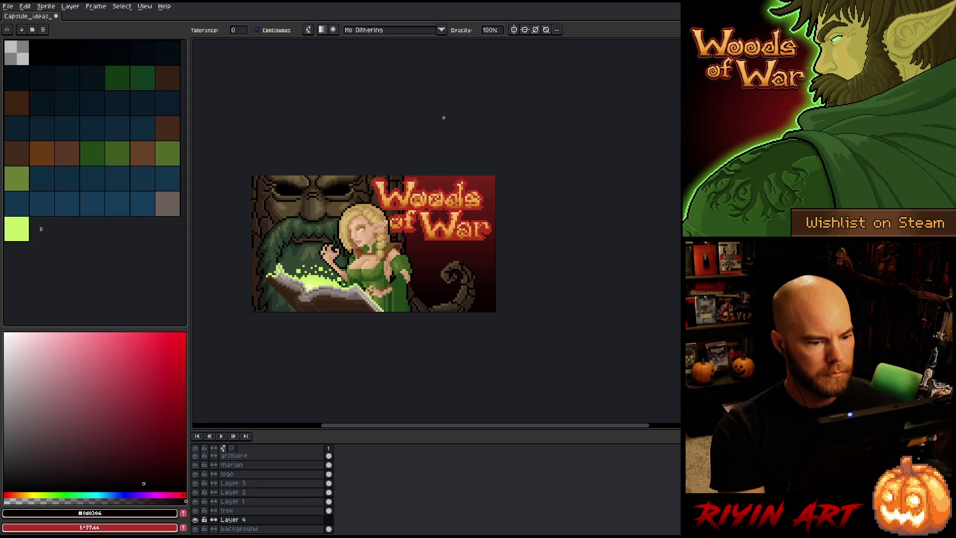
Step: Compare the canvas with and without the red fill, keep the fill, and save
{"action": "key", "text": "ctrl+z"}
{"action": "key", "text": "ctrl+y"}
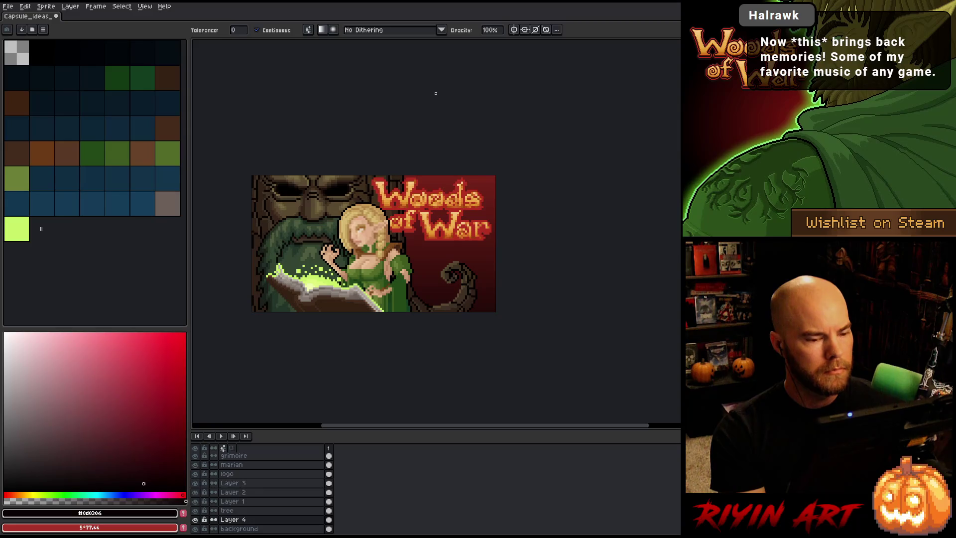
{"action": "key", "text": "ctrl+z"}
{"action": "key", "text": "ctrl+y"}
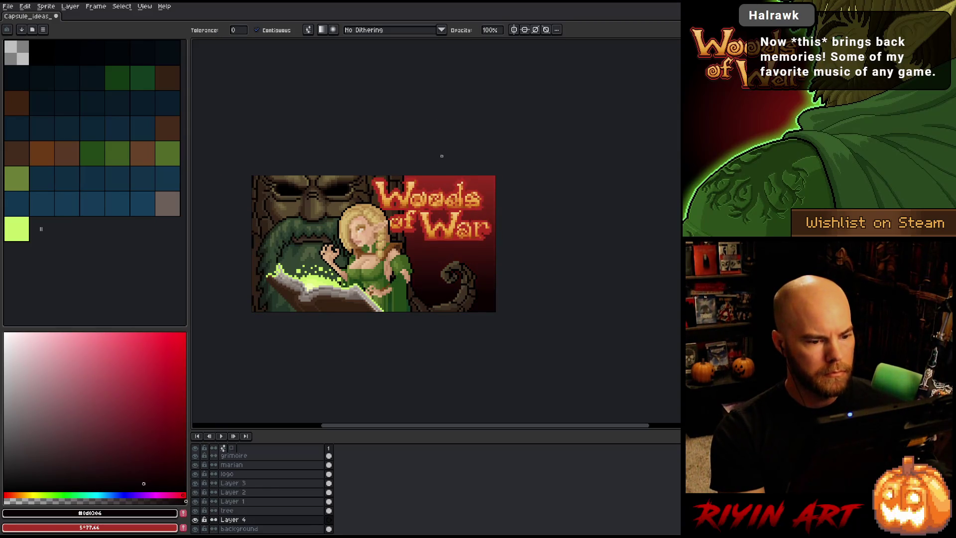
{"action": "key", "text": "ctrl+z"}
{"action": "key", "text": "ctrl+y"}
{"action": "key", "text": "ctrl+z"}
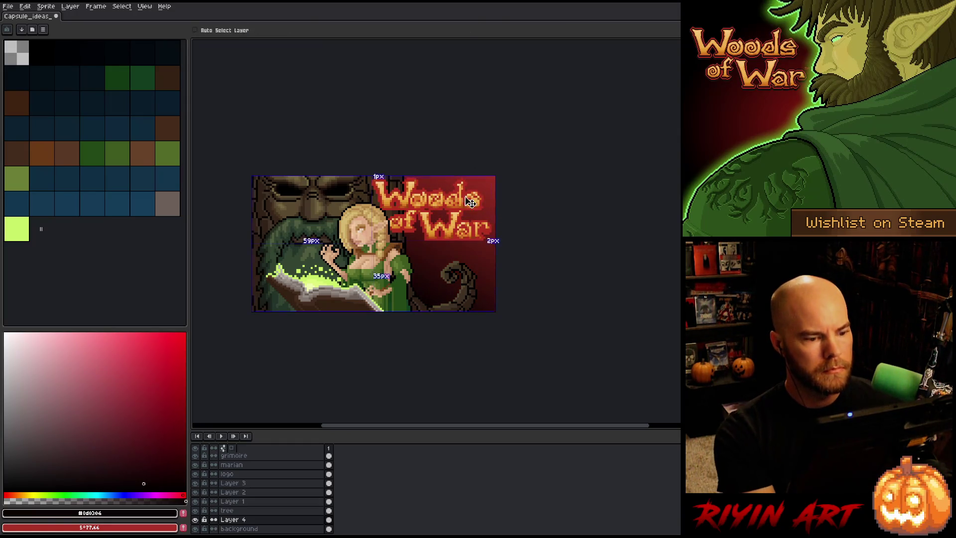
{"action": "key", "text": "ctrl+z"}
{"action": "key", "text": "ctrl+y"}
{"action": "key", "text": "ctrl+z"}
{"action": "key", "text": "ctrl+y"}
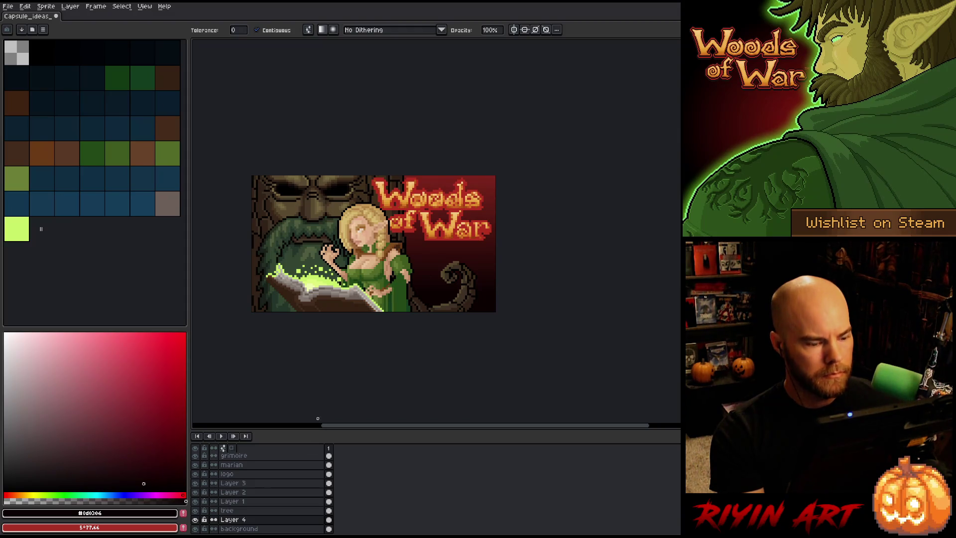
{"action": "key", "text": "ctrl+s"}
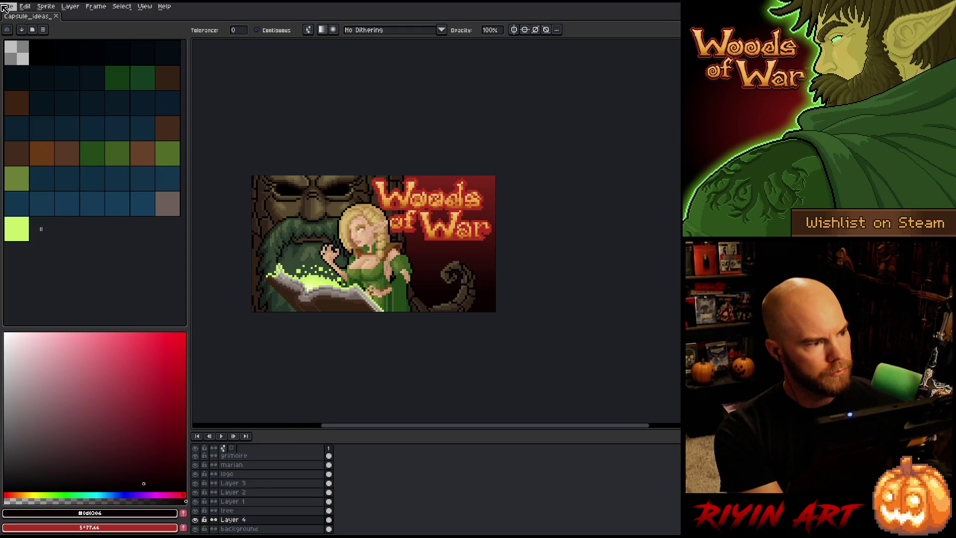
Step: Save the capsule as a new version, Capsule_ideas_v5
{"action": "left_click", "coordinate": [9, 7]}
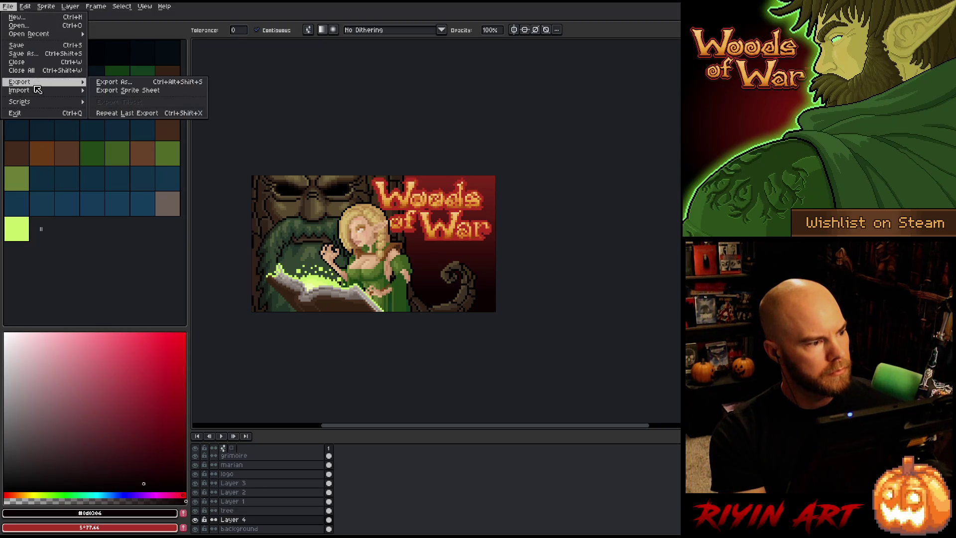
{"action": "left_click", "coordinate": [39, 55]}
{"action": "left_click", "coordinate": [364, 335]}
{"action": "key", "text": "BackSpace"}
{"action": "type", "text": "5"}
{"action": "key", "text": "Return"}
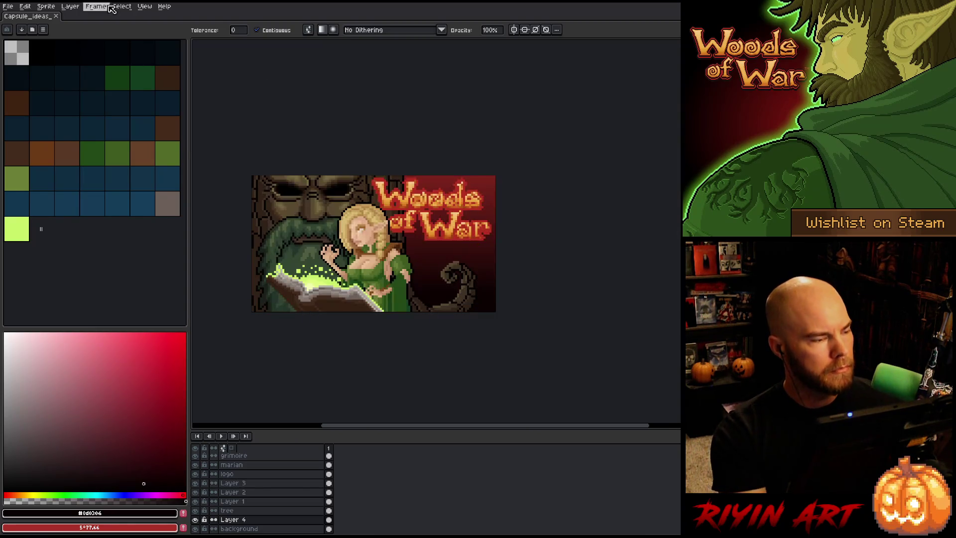
Step: Scale the sprite up to 400% with nearest-neighbour interpolation, after first trying 480×270
{"action": "left_click", "coordinate": [46, 6]}
{"action": "left_click", "coordinate": [61, 48]}
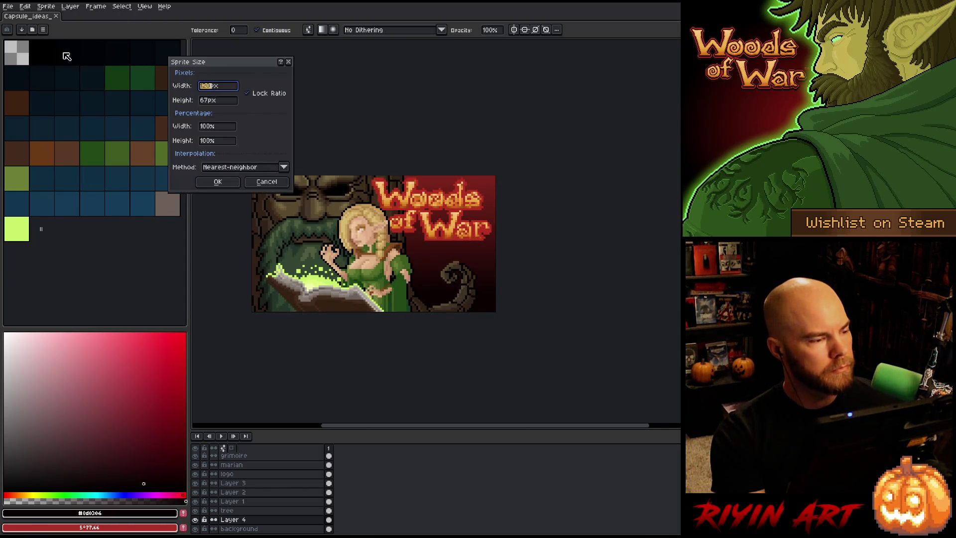
{"action": "type", "text": "480"}
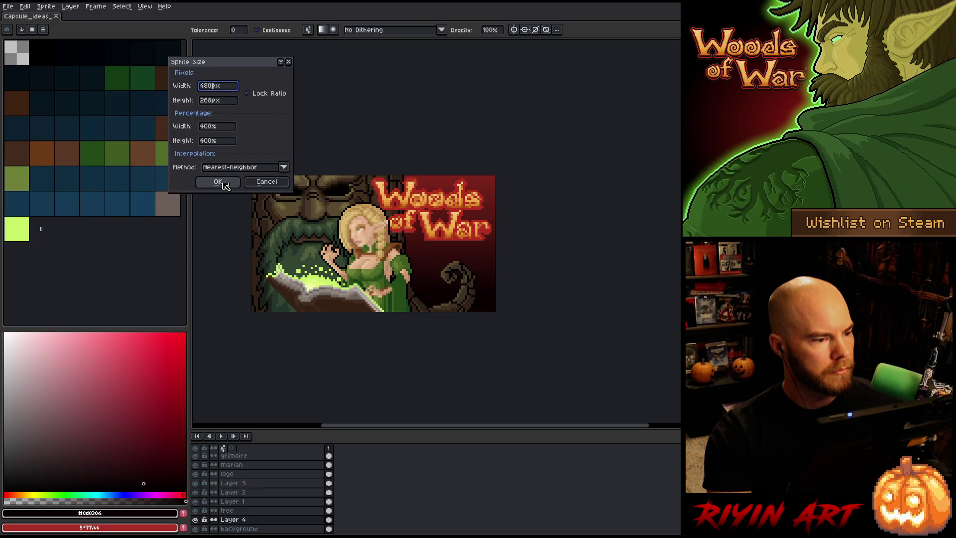
{"action": "left_click", "coordinate": [214, 101]}
{"action": "type", "text": "270"}
{"action": "key", "text": "Delete"}
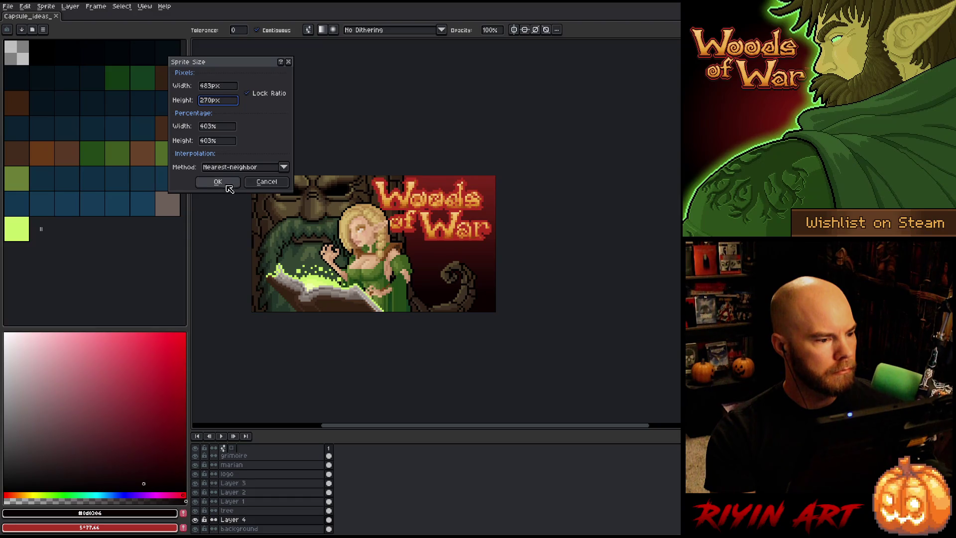
{"action": "double_click", "coordinate": [214, 127]}
{"action": "type", "text": "400"}
{"action": "left_click", "coordinate": [200, 181]}
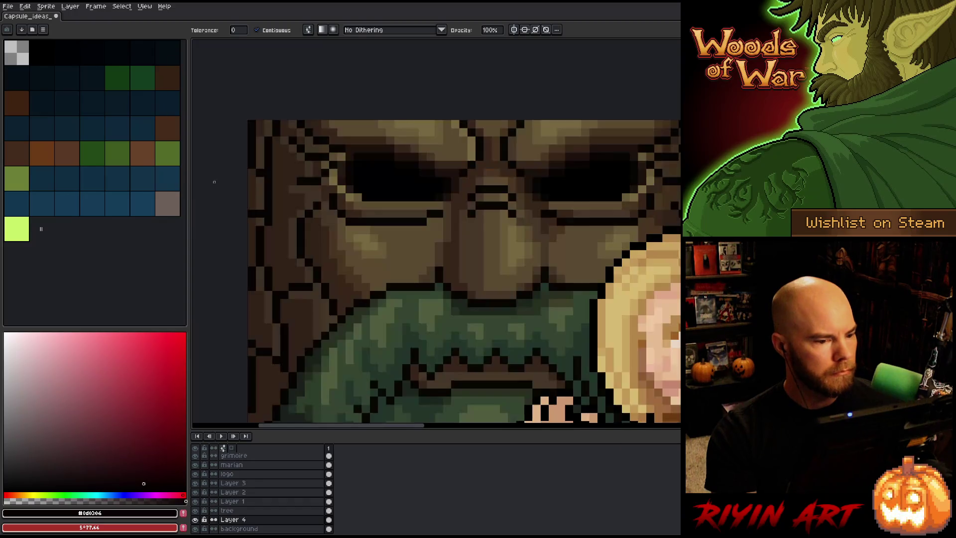
{"action": "scroll", "coordinate": [450, 227], "scroll_direction": "down", "scroll_amount": 3}
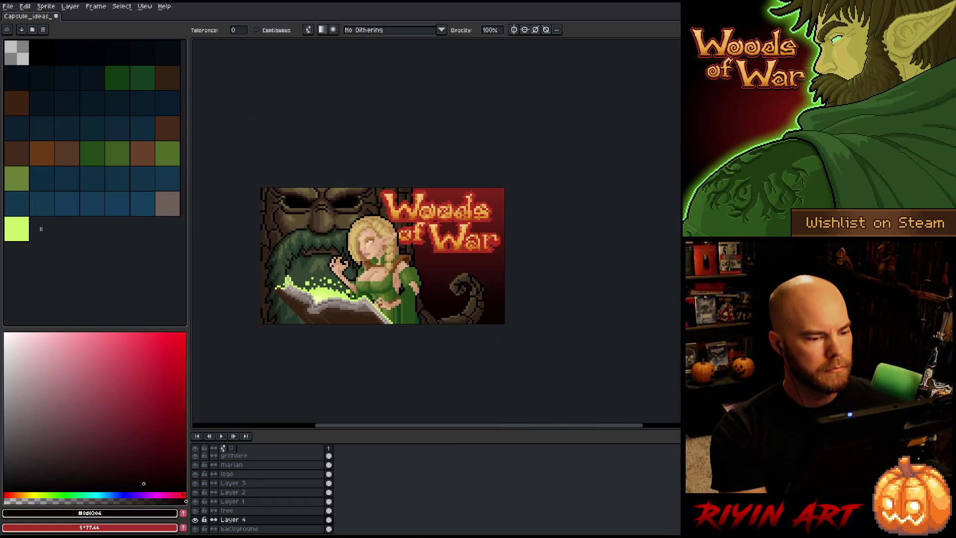
{"action": "scroll", "coordinate": [360, 229], "scroll_direction": "up", "scroll_amount": 1}
{"action": "left_click", "coordinate": [46, 6]}
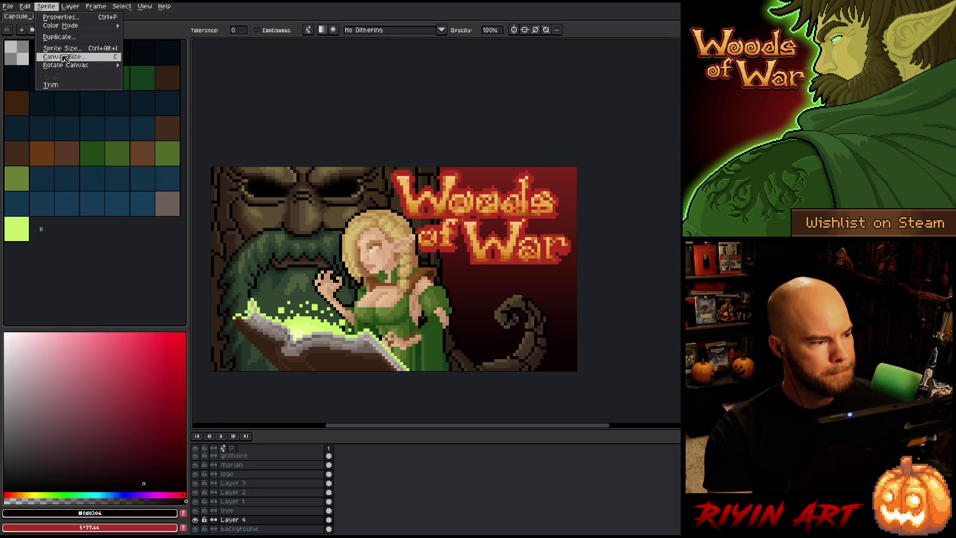
Step: Set canvas height to 270 with a bottom anchor so the new space goes on top
{"action": "left_click", "coordinate": [70, 56]}
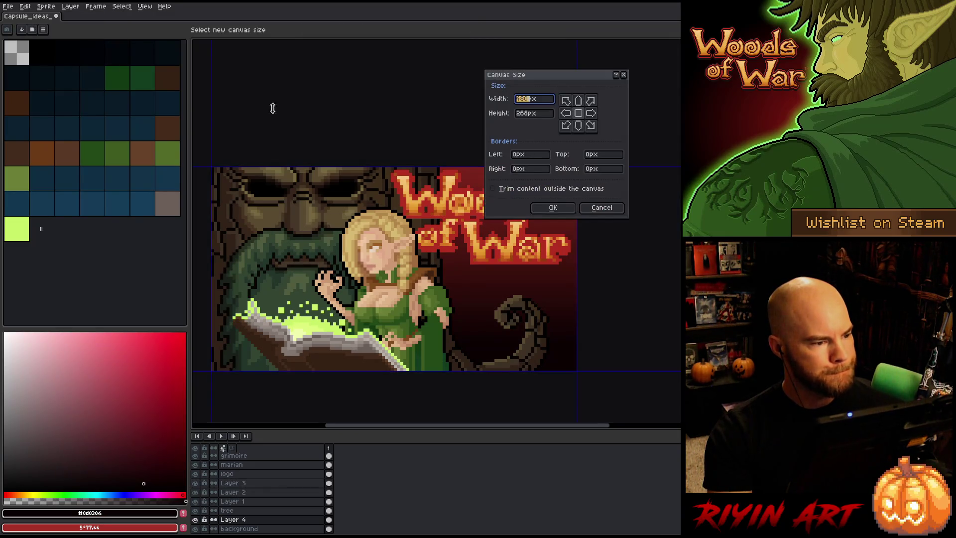
{"action": "left_click", "coordinate": [531, 114]}
{"action": "type", "text": "270"}
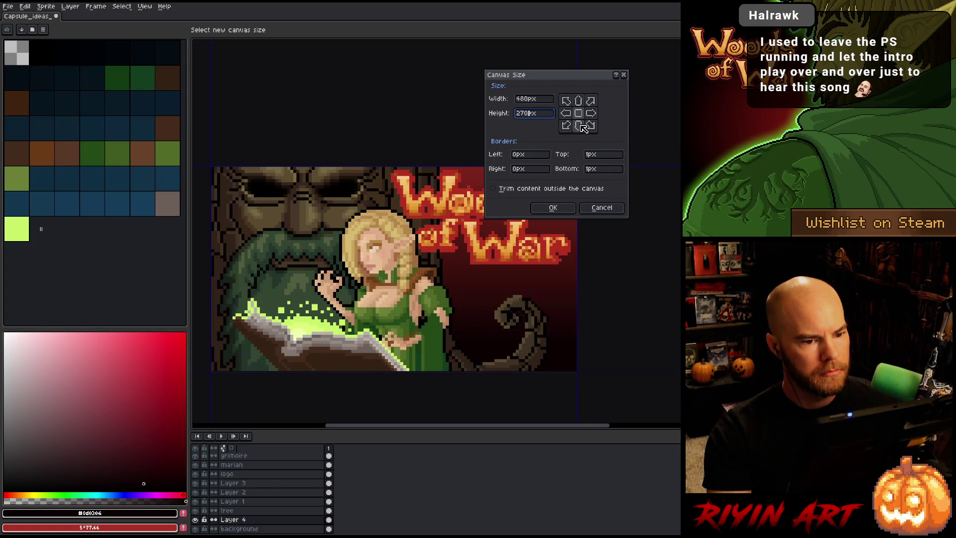
{"action": "left_click", "coordinate": [583, 128]}
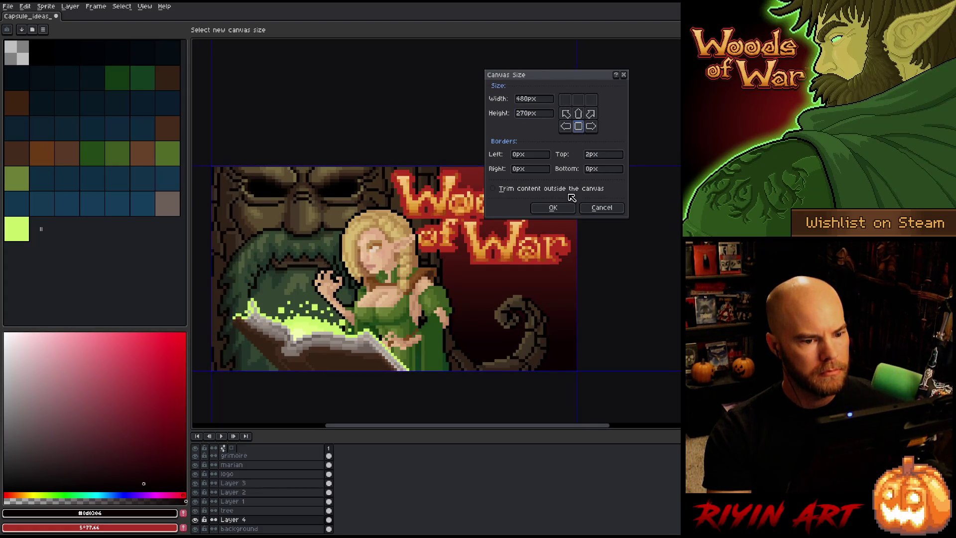
{"action": "left_click", "coordinate": [553, 207]}
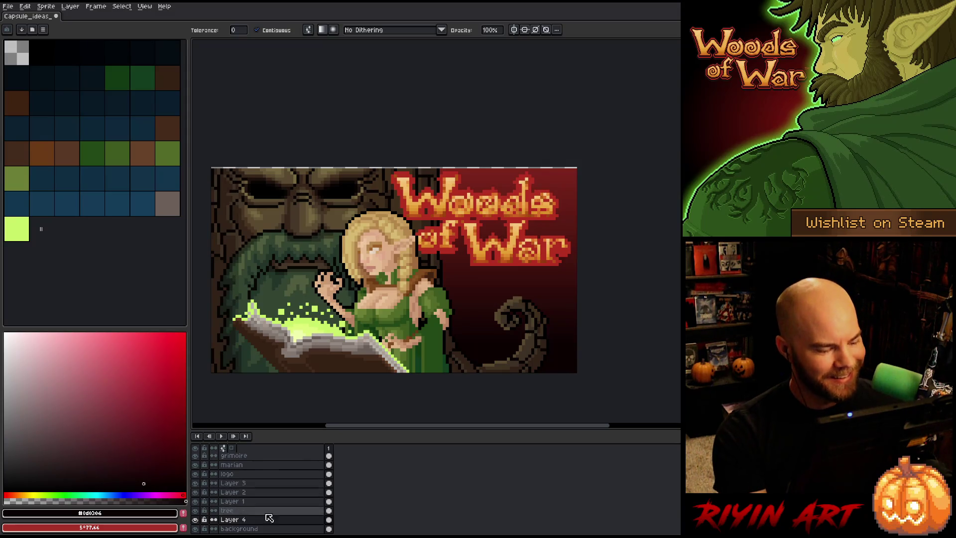
Step: Fill the new top strip of the background layer with the artwork's dark red
{"action": "left_click", "coordinate": [195, 520]}
{"action": "left_click", "coordinate": [195, 519]}
{"action": "left_click", "coordinate": [194, 519]}
{"action": "left_click", "coordinate": [194, 519]}
{"action": "left_click", "coordinate": [226, 528]}
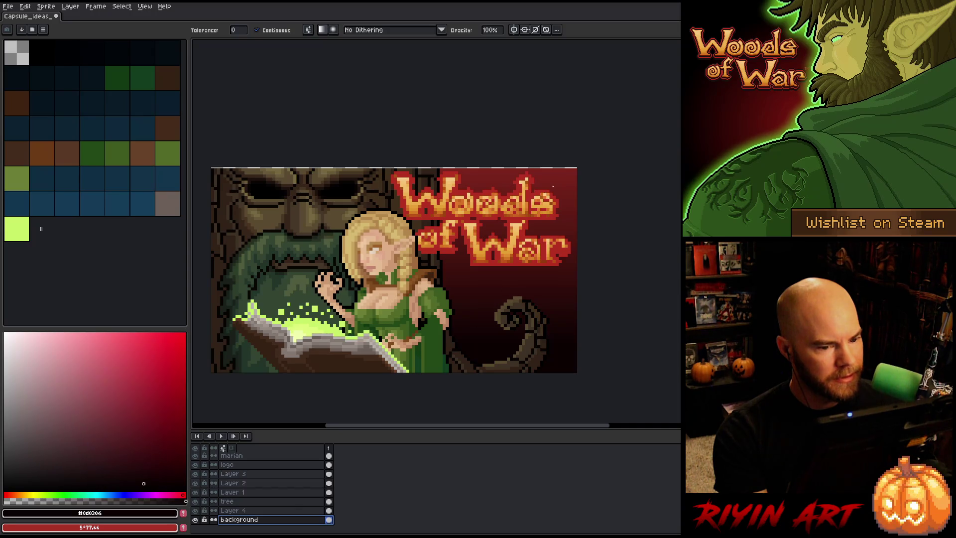
{"action": "left_click", "coordinate": [565, 170], "text": "alt"}
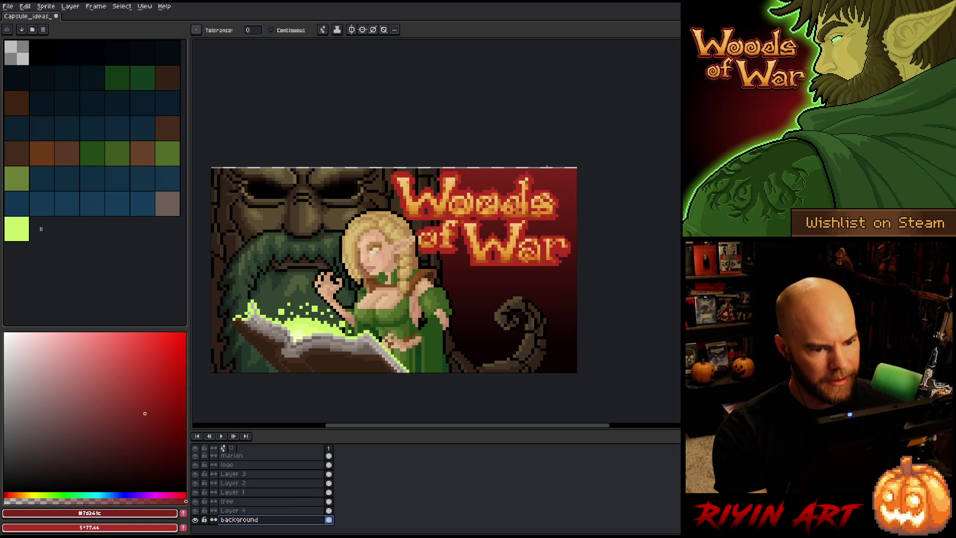
{"action": "left_click", "coordinate": [547, 167]}
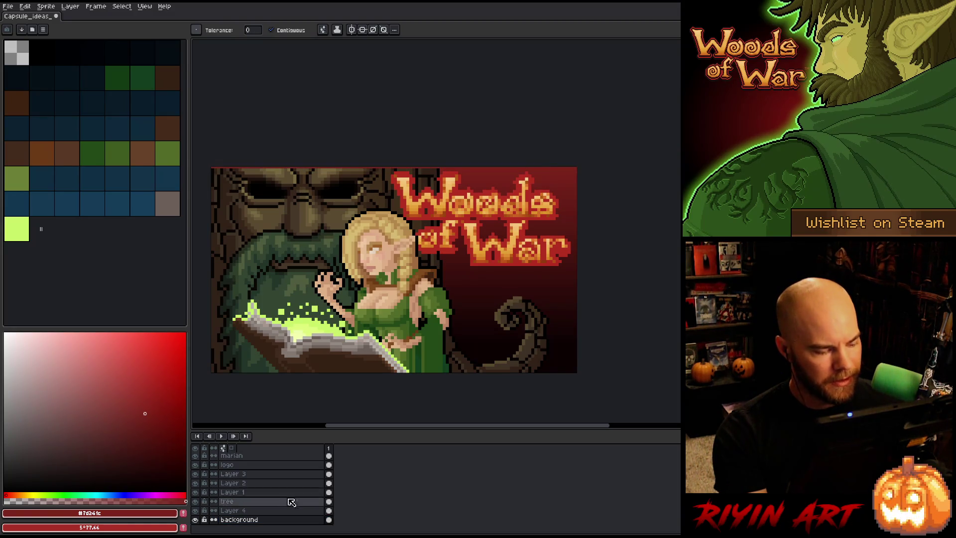
Step: Delete Layer 1 and check the tree curl by toggling Layer 3's visibility
{"action": "left_click", "coordinate": [245, 502]}
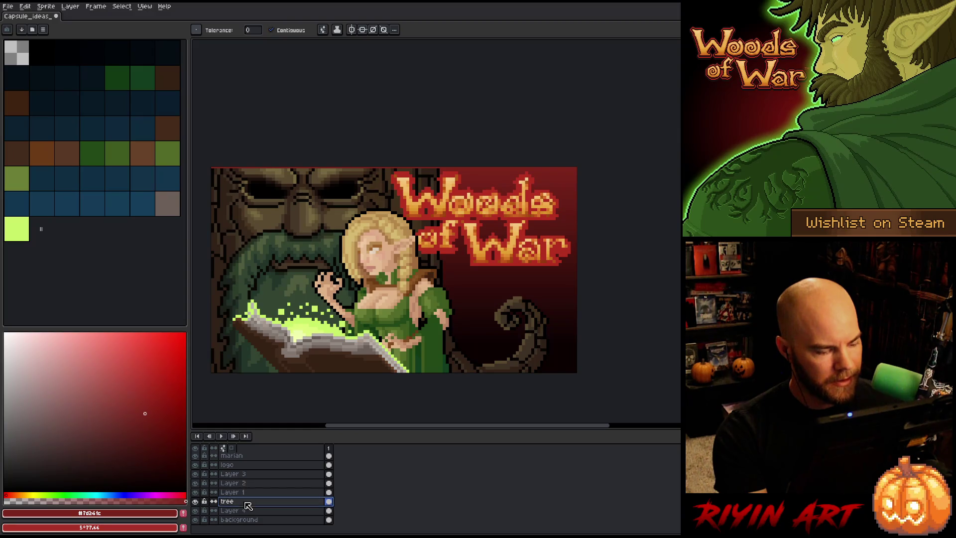
{"action": "left_click", "coordinate": [257, 493]}
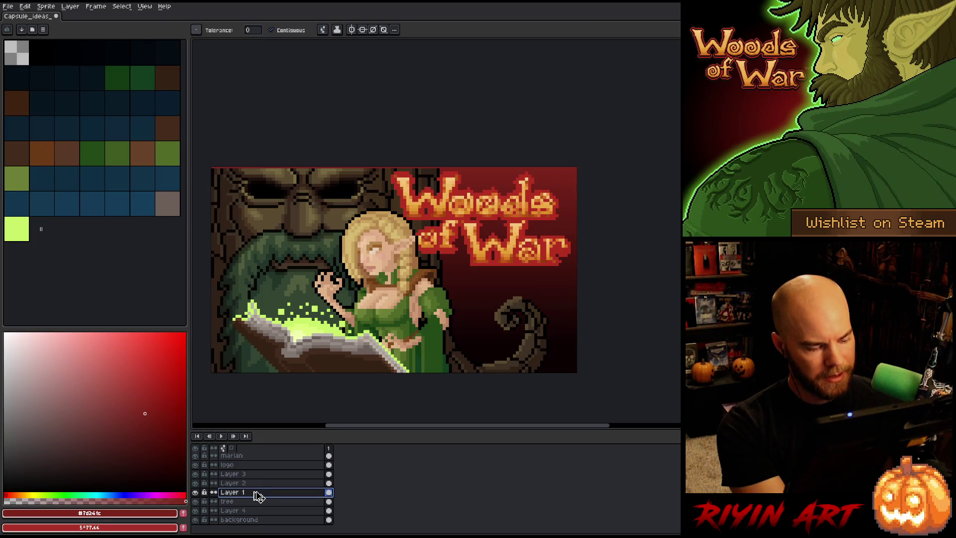
{"action": "key", "text": "Delete"}
{"action": "key", "text": "Delete"}
{"action": "left_click", "coordinate": [196, 492]}
{"action": "left_click", "coordinate": [196, 492]}
{"action": "left_click", "coordinate": [196, 493]}
{"action": "left_click", "coordinate": [196, 493]}
Step: Shift the tree curl on Layer 3 a few pixels to the right
{"action": "left_click", "coordinate": [252, 497], "text": "ctrl"}
{"action": "key", "text": "ctrl+t"}
{"action": "left_click_drag", "start_coordinate": [506, 332], "coordinate": [508, 333]}
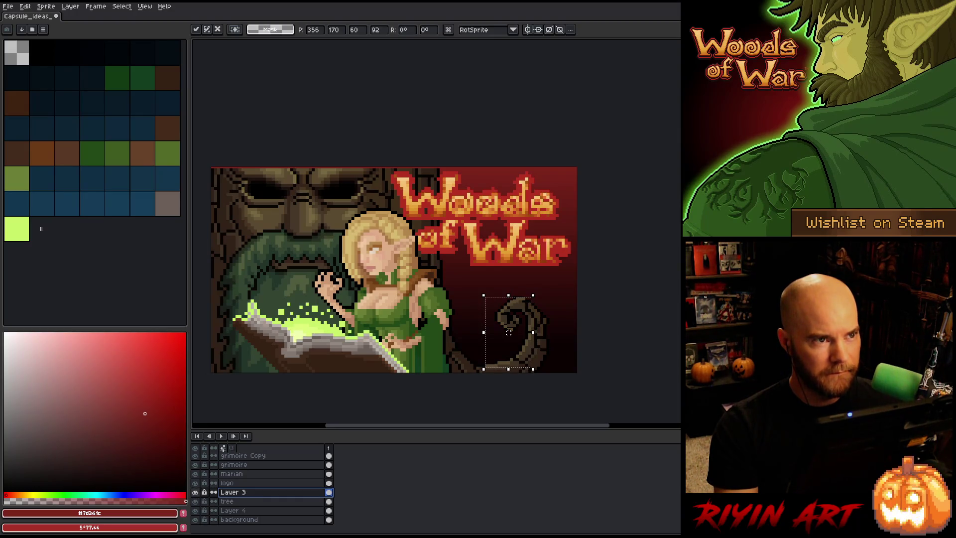
{"action": "key", "text": "ctrl+d"}
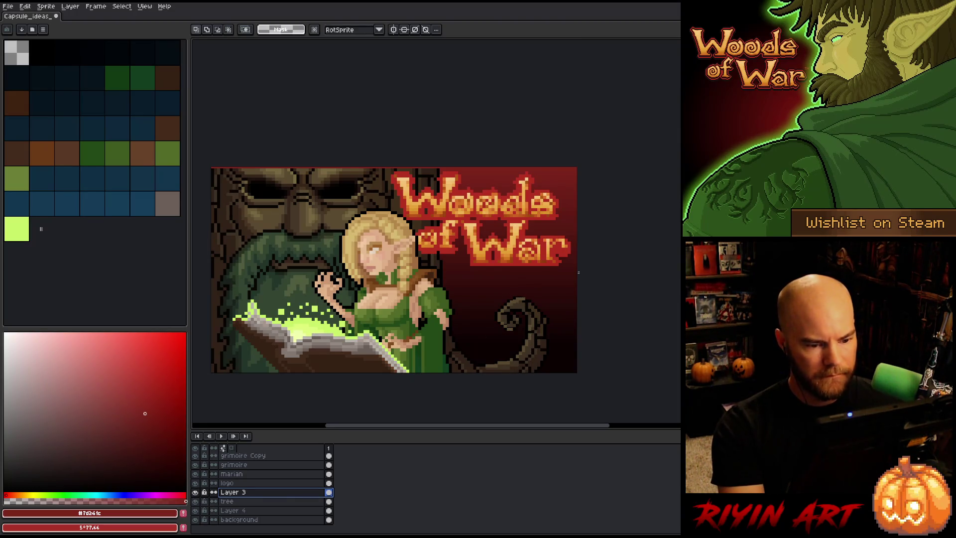
{"action": "left_click_drag", "start_coordinate": [569, 273], "coordinate": [523, 294]}
{"action": "left_click", "coordinate": [576, 310]}
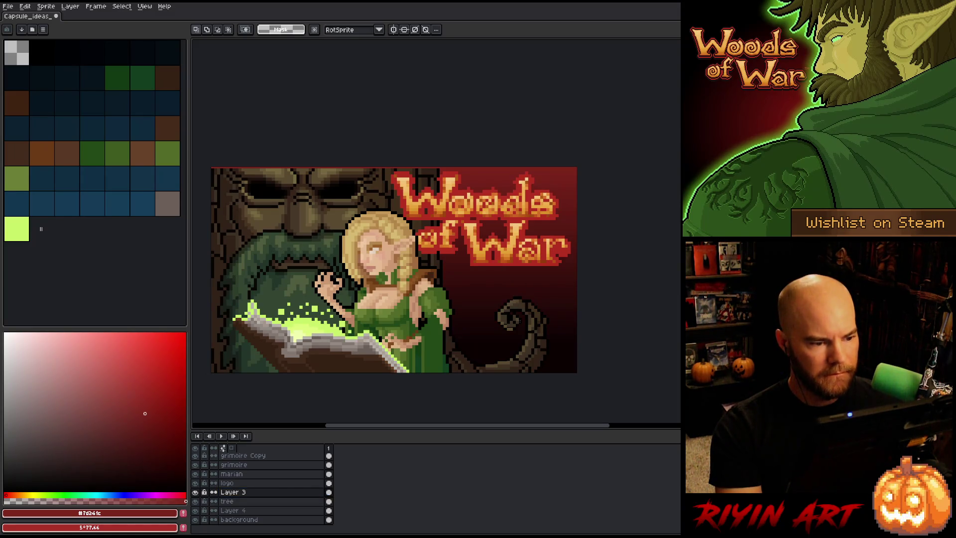
Step: Select the thin strip along the top edge of the tree layer, then deselect
{"action": "left_click", "coordinate": [256, 502]}
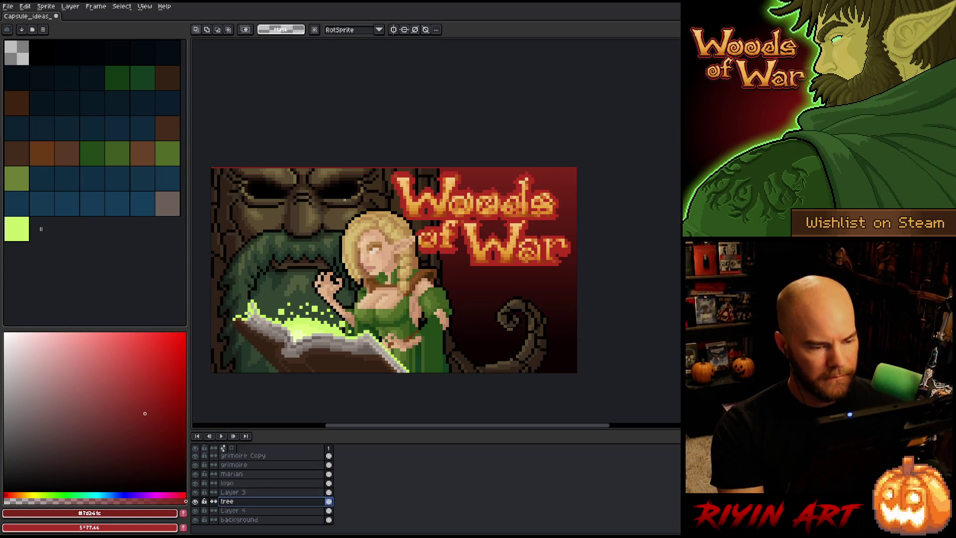
{"action": "left_click_drag", "start_coordinate": [438, 170], "coordinate": [210, 168]}
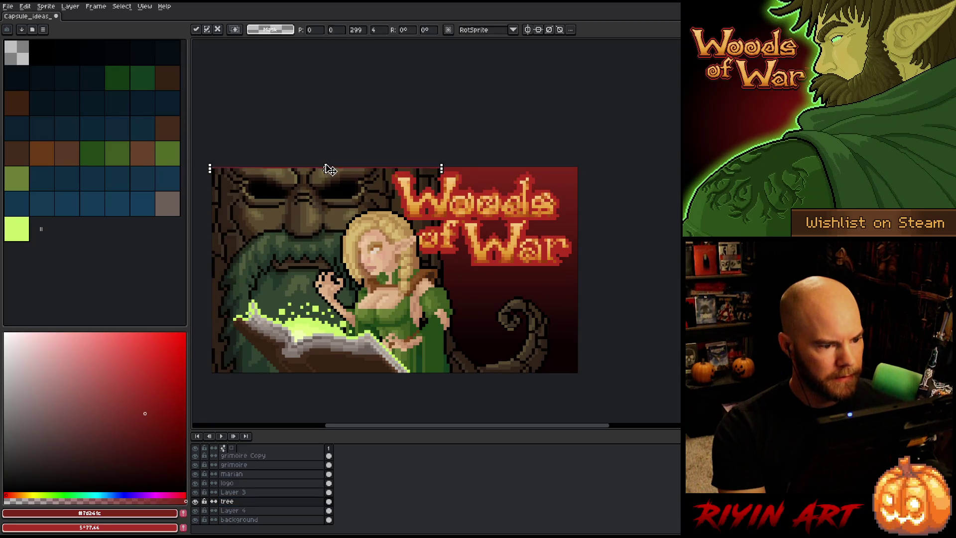
{"action": "left_click", "coordinate": [343, 134]}
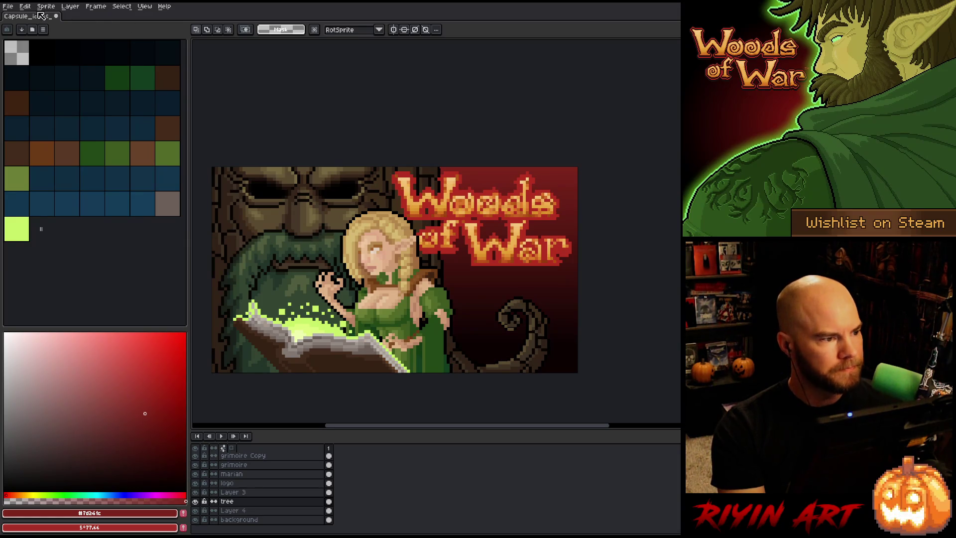
Step: Open logo_pixel.png from recent files and select the entire logo image
{"action": "left_click", "coordinate": [8, 6]}
{"action": "mouse_move", "coordinate": [30, 34]}
{"action": "left_click", "coordinate": [160, 71]}
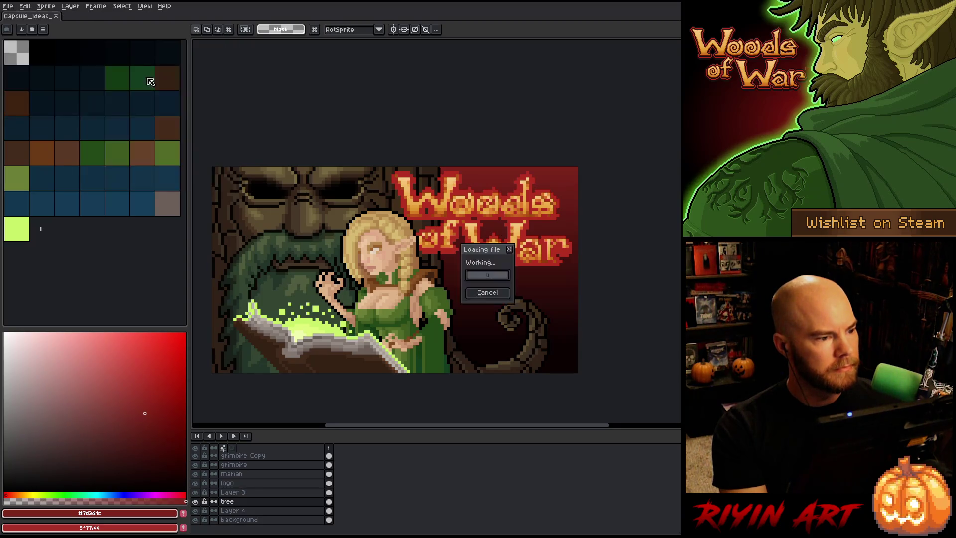
{"action": "key", "text": "ctrl+a"}
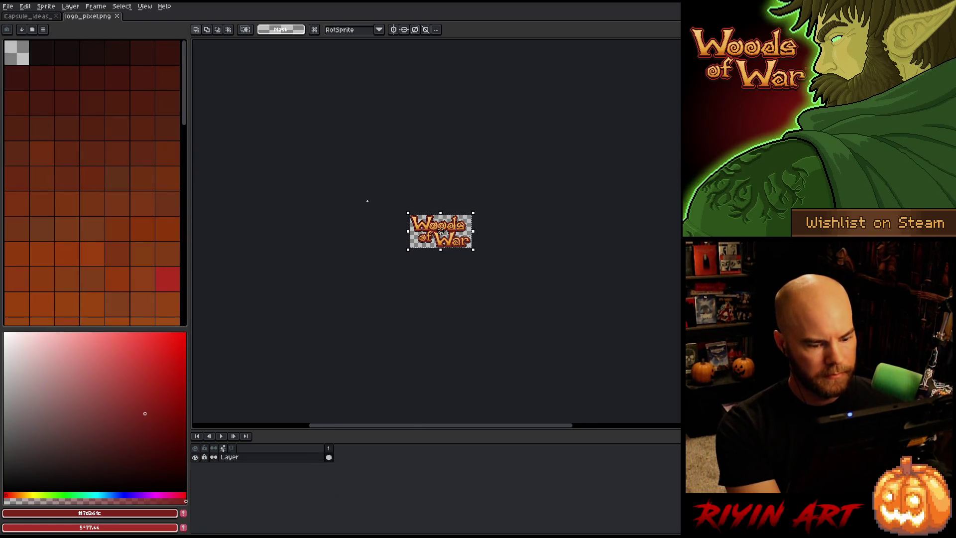
{"action": "left_click", "coordinate": [45, 15]}
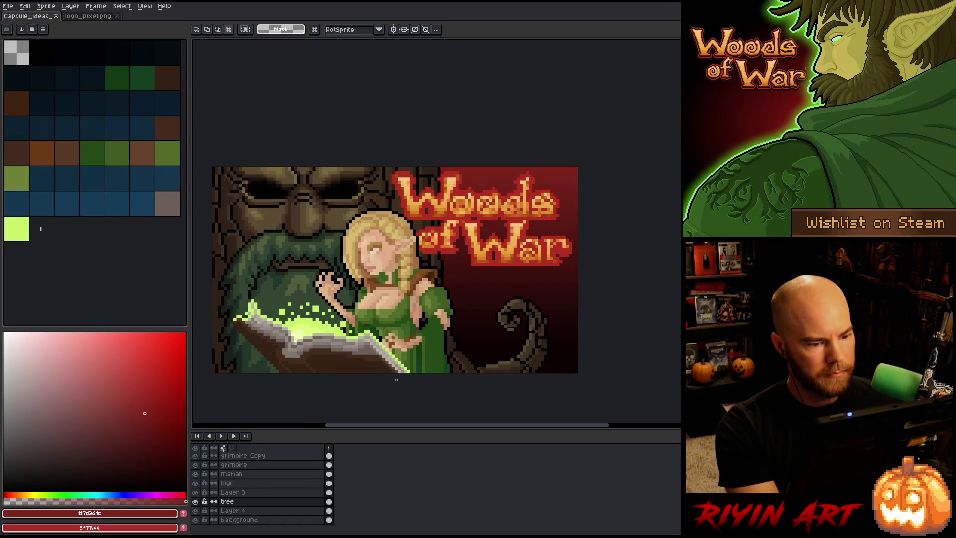
Step: Replace the old title on the logo layer with the pasted logo, placed top-right
{"action": "left_click", "coordinate": [249, 483]}
{"action": "left_click", "coordinate": [329, 483]}
{"action": "key", "text": "Delete"}
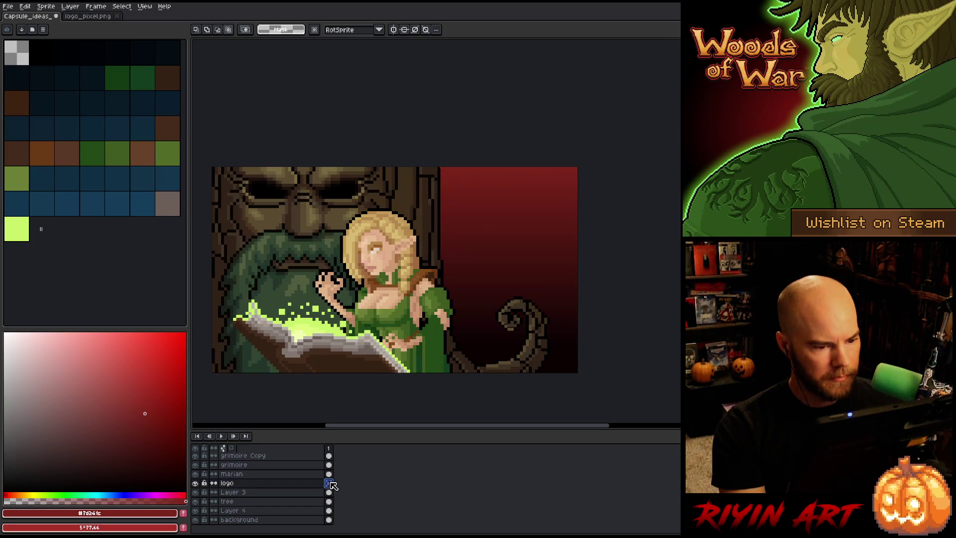
{"action": "key", "text": "ctrl+v"}
{"action": "mouse_move", "coordinate": [297, 204]}
{"action": "left_mouse_down"}
{"action": "mouse_move", "coordinate": [487, 209]}
{"action": "mouse_move", "coordinate": [474, 205]}
{"action": "left_mouse_up"}
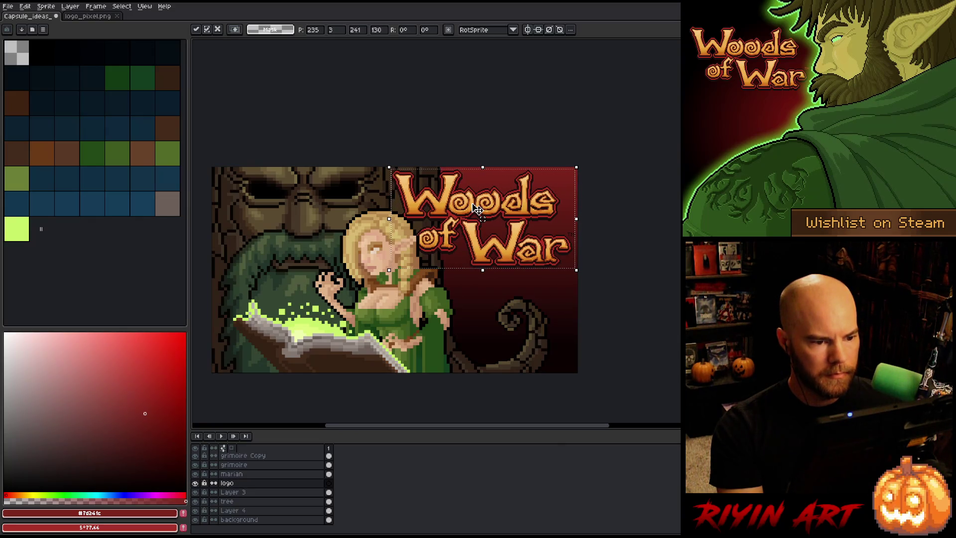
{"action": "key", "text": "ctrl+d"}
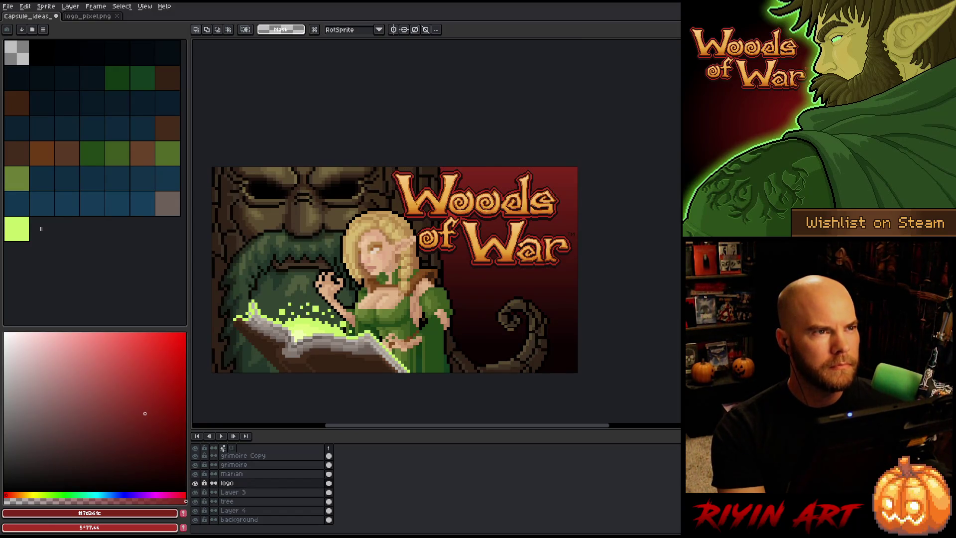
{"action": "left_click_drag", "start_coordinate": [389, 192], "coordinate": [414, 166]}
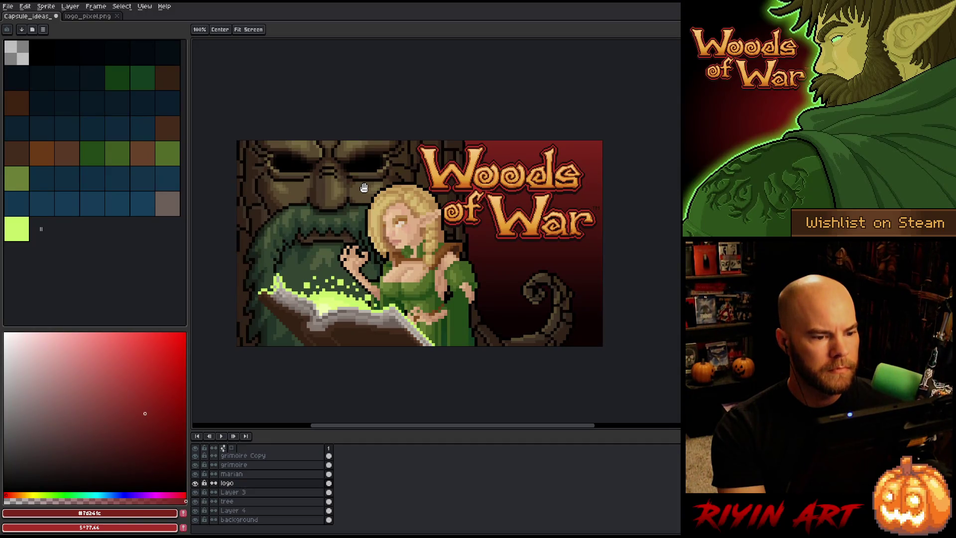
{"action": "key", "text": "space"}
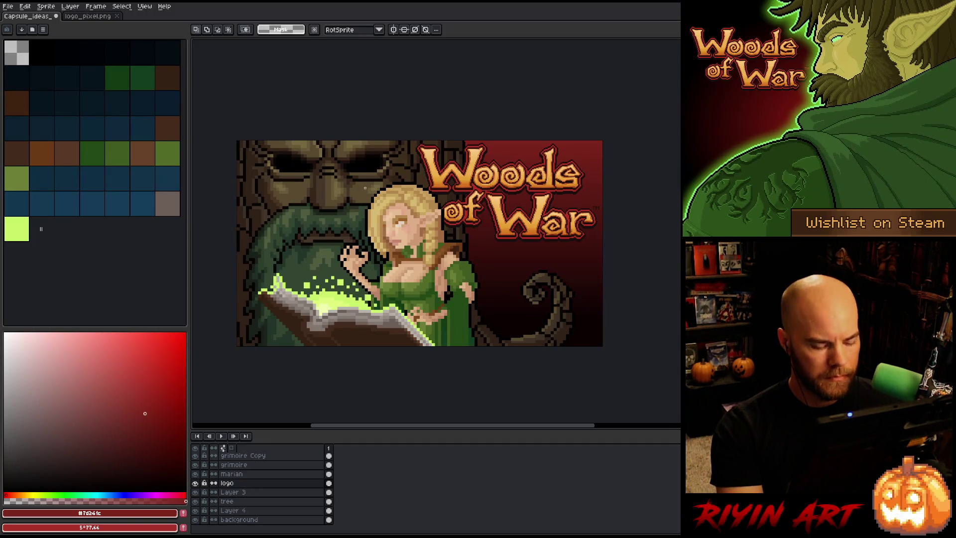
Step: Select the right part of the tree layer and nudge it 2 px left
{"action": "left_click", "coordinate": [228, 501]}
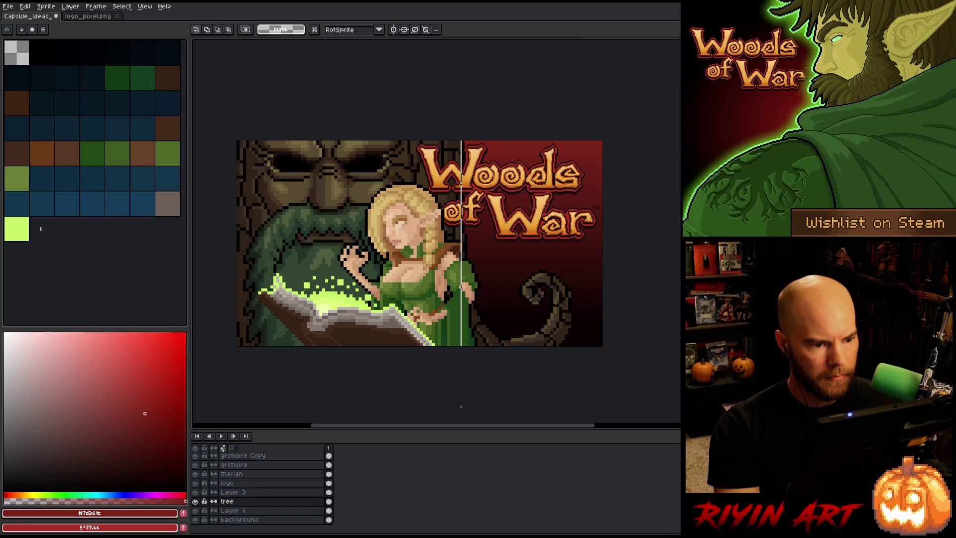
{"action": "key", "text": "ctrl+t"}
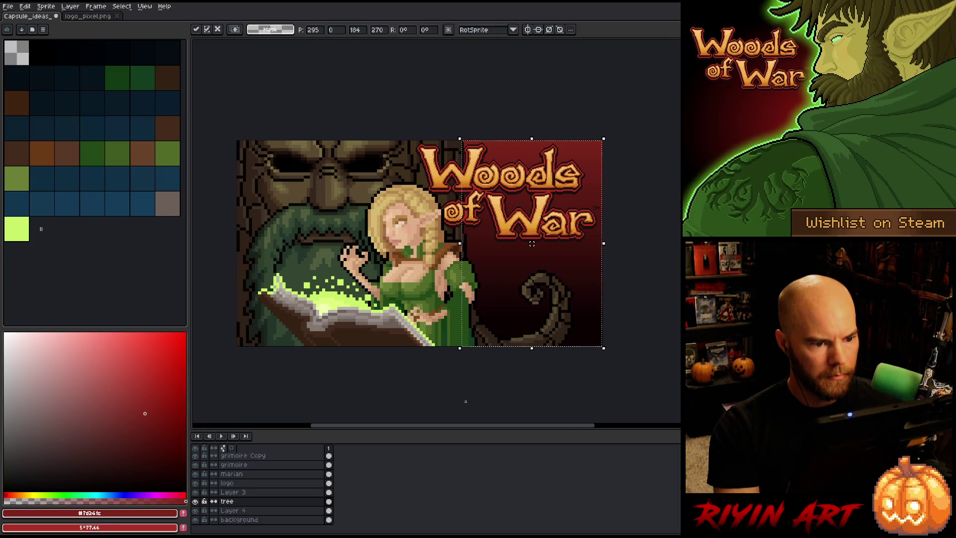
{"action": "left_click", "coordinate": [625, 166]}
{"action": "left_click_drag", "start_coordinate": [587, 173], "coordinate": [432, 394]}
{"action": "key", "text": "ctrl+t"}
{"action": "key", "text": "Left"}
{"action": "key", "text": "Left"}
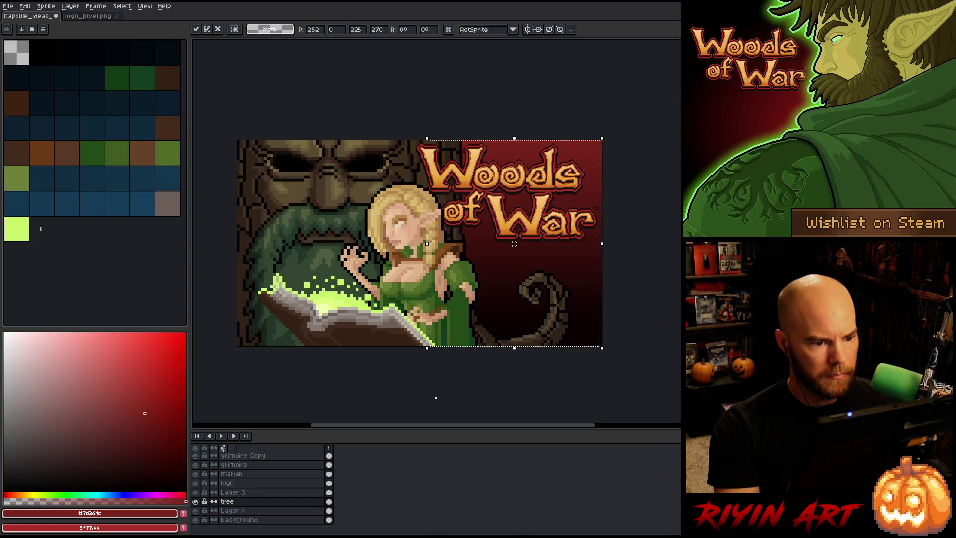
{"action": "left_click", "coordinate": [344, 152]}
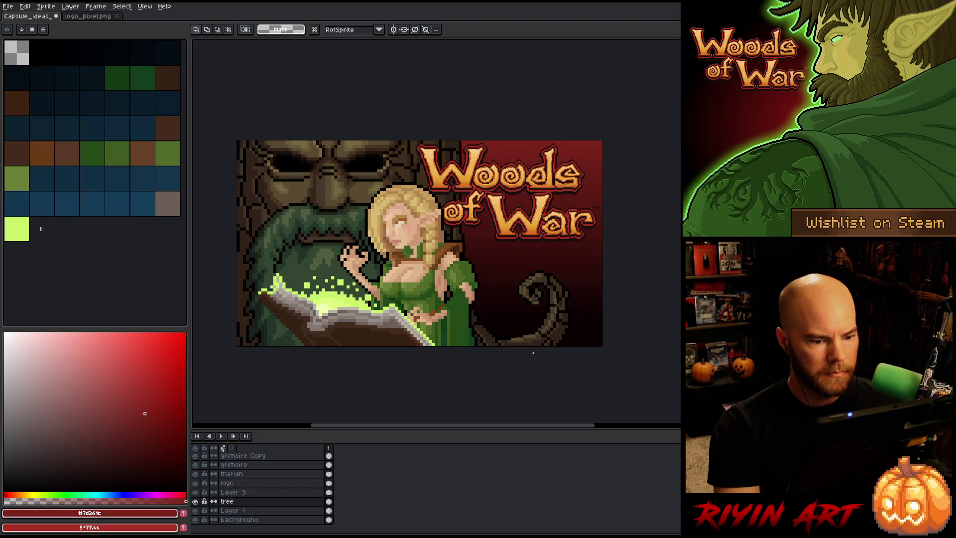
Step: Nudge the curl on Layer 3 left and up, then commit its position
{"action": "left_click", "coordinate": [253, 511]}
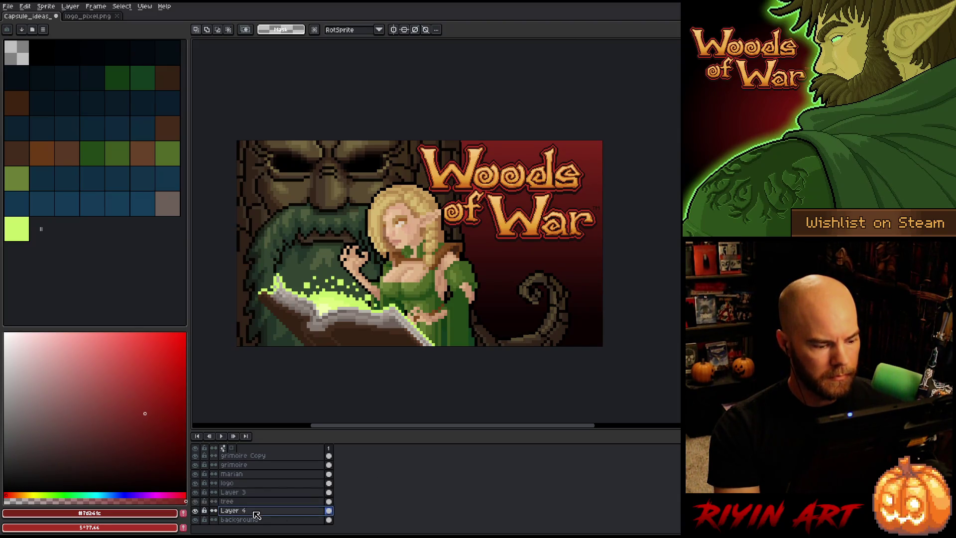
{"action": "left_click", "coordinate": [249, 492]}
{"action": "left_click", "coordinate": [249, 492], "text": "ctrl"}
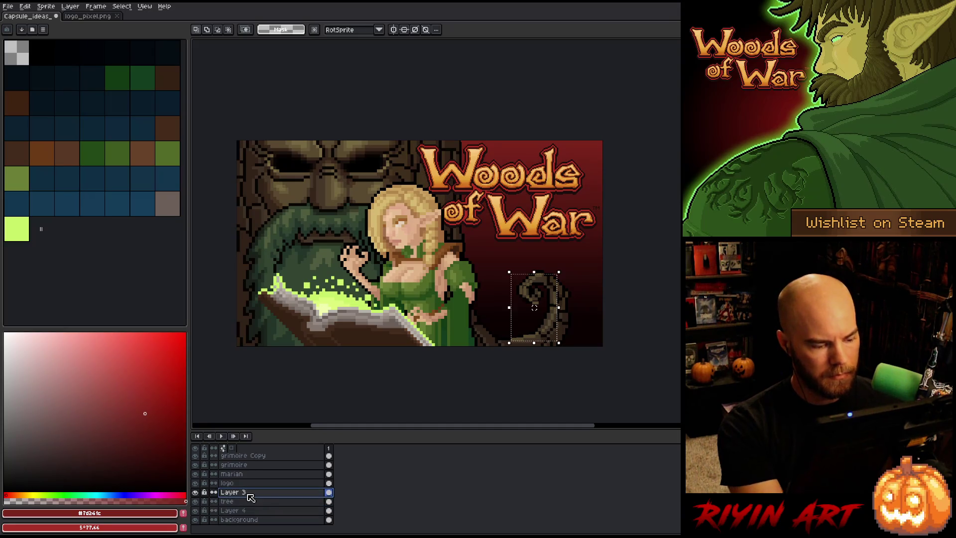
{"action": "key", "text": "Left"}
{"action": "key", "text": "Left"}
{"action": "key", "text": "Left"}
{"action": "key", "text": "Up"}
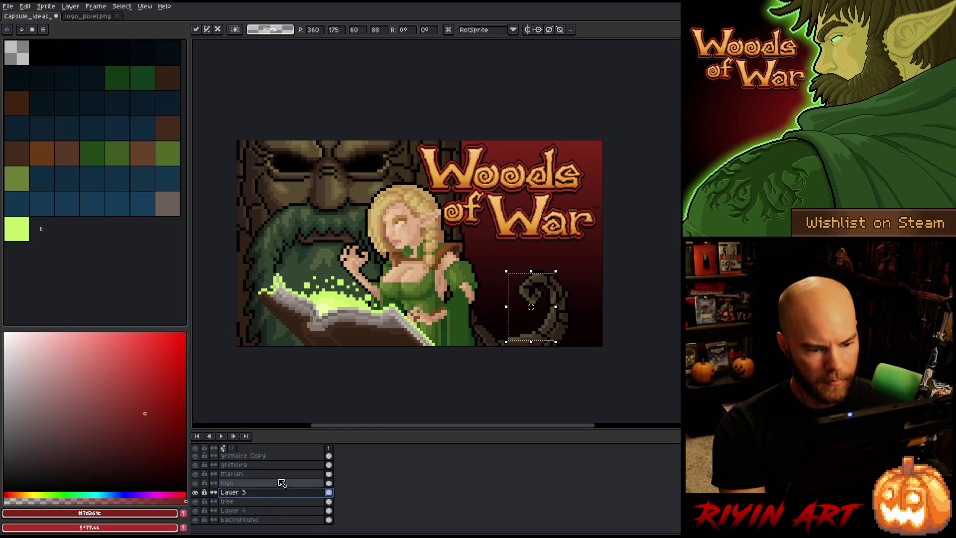
{"action": "key", "text": "Return"}
Step: Zoom in to inspect the curl's dark pixels, then zoom back out to the whole artwork
{"action": "scroll", "coordinate": [538, 298], "scroll_direction": "up", "scroll_amount": 3}
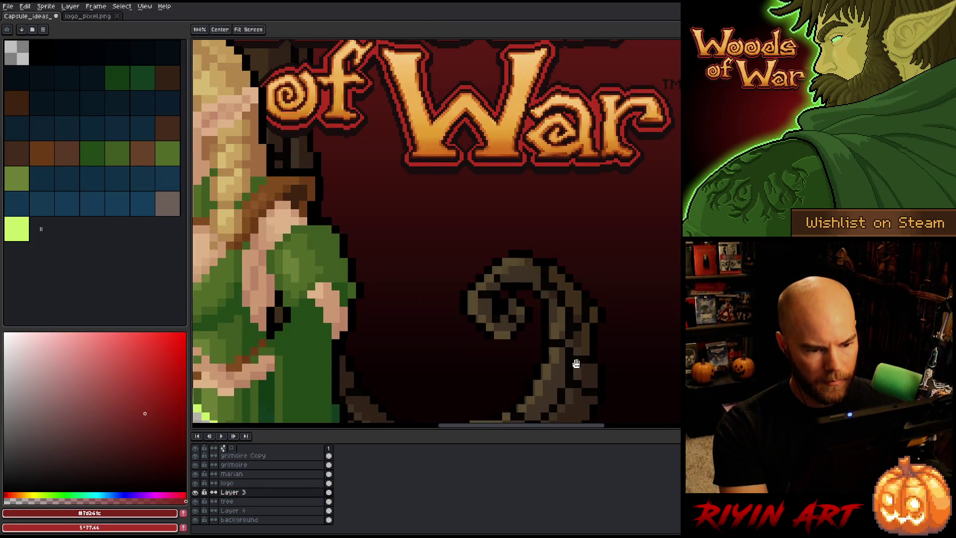
{"action": "left_click_drag", "start_coordinate": [576, 363], "coordinate": [544, 284]}
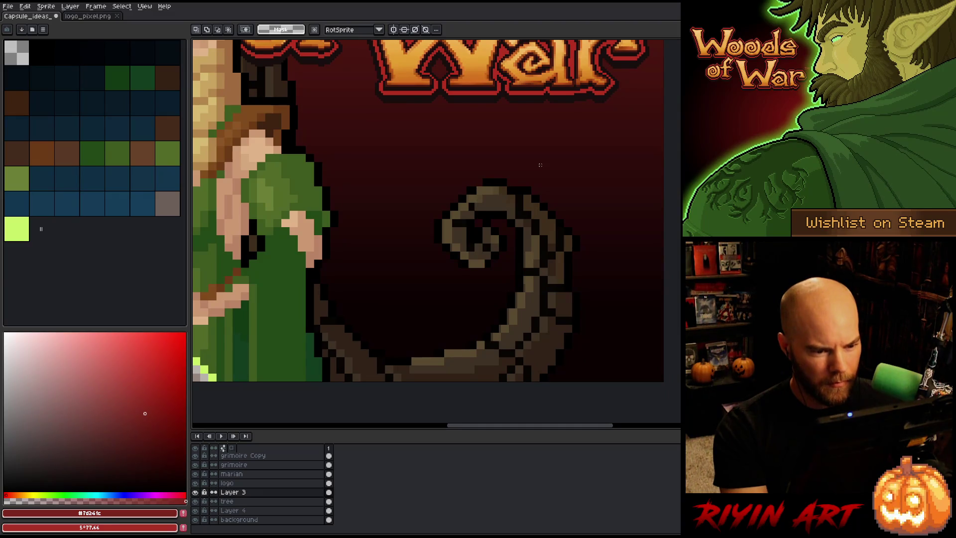
{"action": "scroll", "coordinate": [602, 146], "scroll_direction": "down", "scroll_amount": 3}
{"action": "left_click_drag", "start_coordinate": [602, 65], "coordinate": [331, 304]}
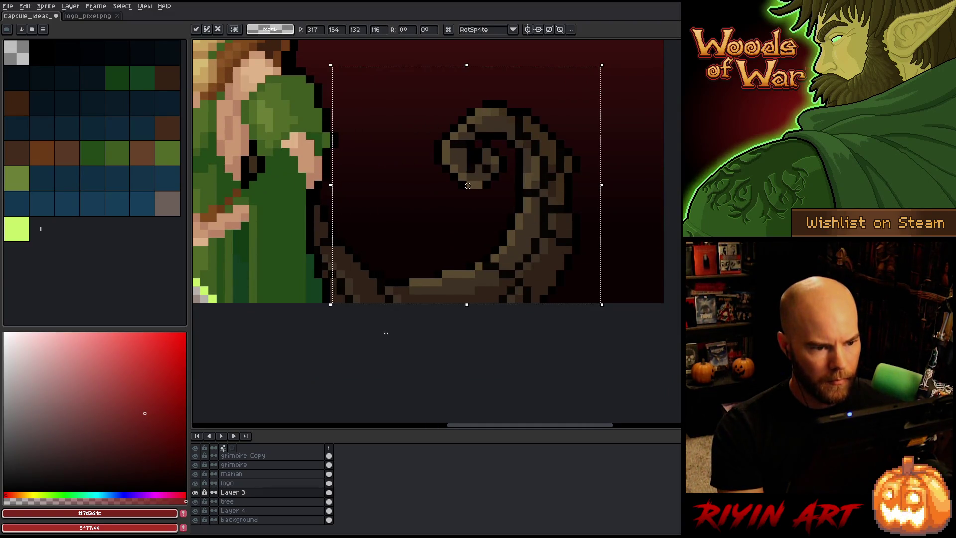
{"action": "left_click", "coordinate": [646, 211]}
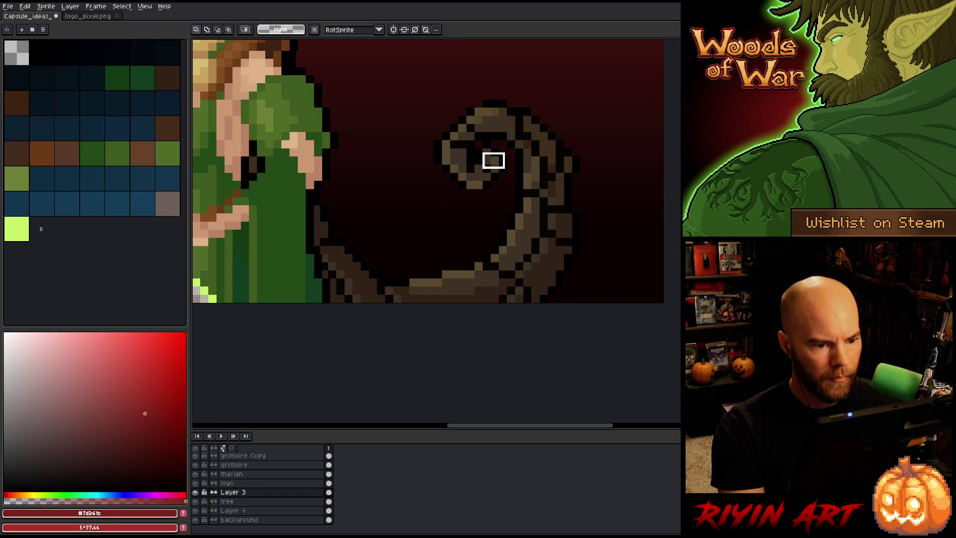
{"action": "left_click", "coordinate": [481, 183]}
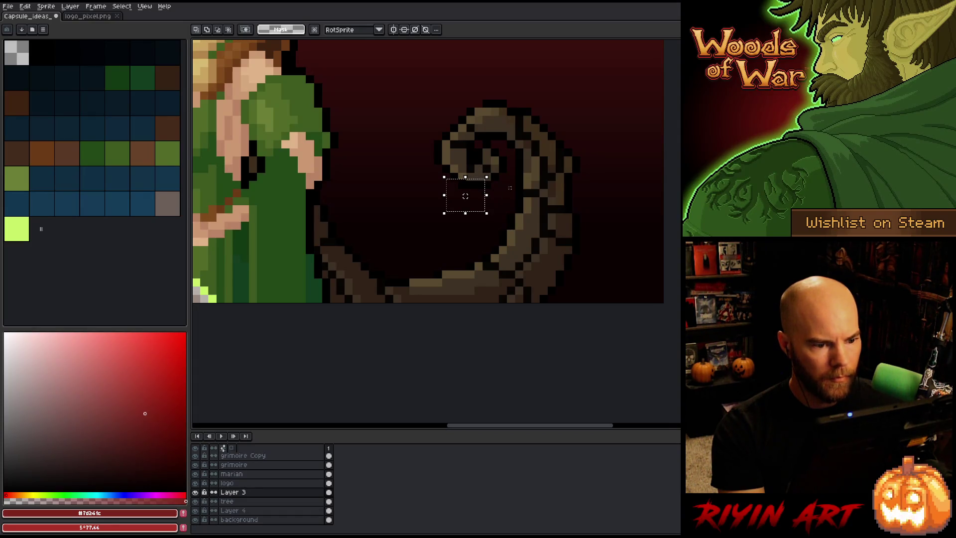
{"action": "scroll", "coordinate": [555, 177], "scroll_direction": "down", "scroll_amount": 4}
{"action": "scroll", "coordinate": [543, 176], "scroll_direction": "down", "scroll_amount": 3}
{"action": "mouse_move", "coordinate": [543, 176]}
{"action": "left_mouse_down"}
{"action": "mouse_move", "coordinate": [517, 247]}
{"action": "mouse_move", "coordinate": [473, 245]}
{"action": "left_mouse_up"}
{"action": "scroll", "coordinate": [518, 247], "scroll_direction": "up", "scroll_amount": 3}
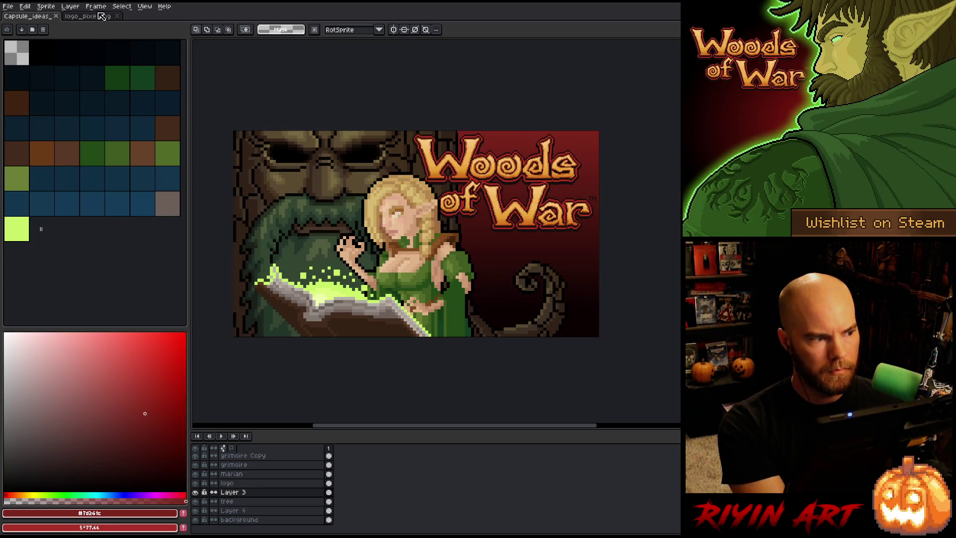
Step: Close logo_pixel.png, delete the transparent palette entry 0, and save the capsule
{"action": "left_click", "coordinate": [117, 16]}
{"action": "left_click", "coordinate": [15, 55]}
{"action": "key", "text": "Delete"}
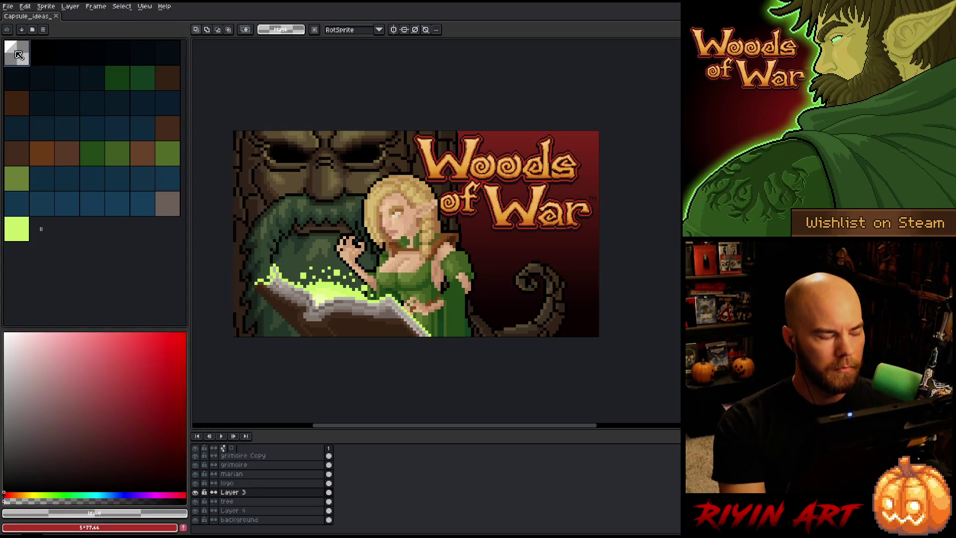
{"action": "key", "text": "ctrl+s"}
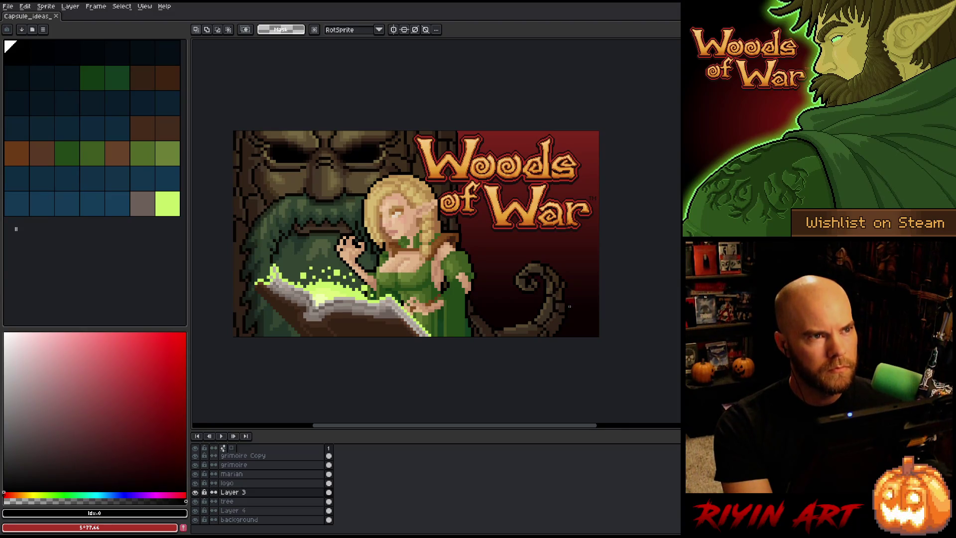
Step: Select the logo layer and try the Outline effect, cancelling it
{"action": "left_click", "coordinate": [269, 485]}
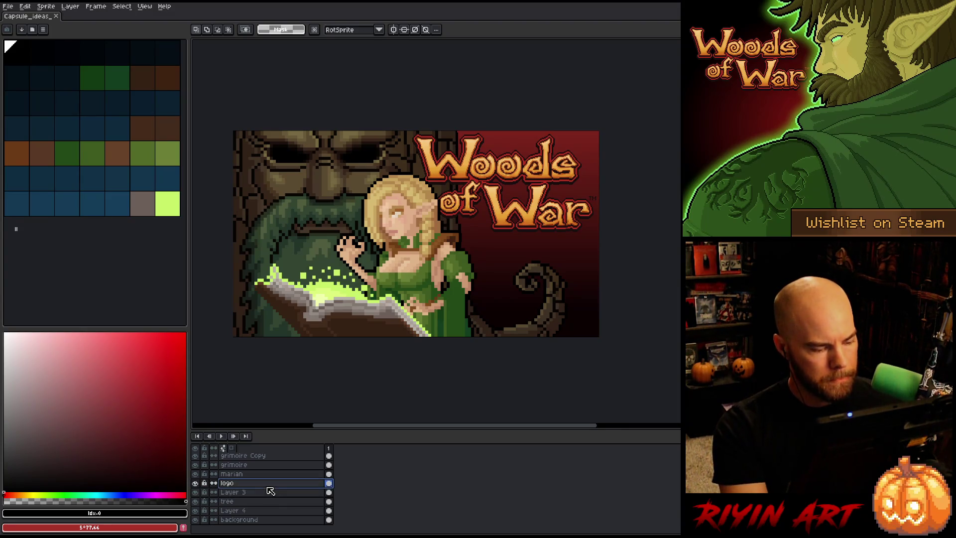
{"action": "key", "text": "shift+o"}
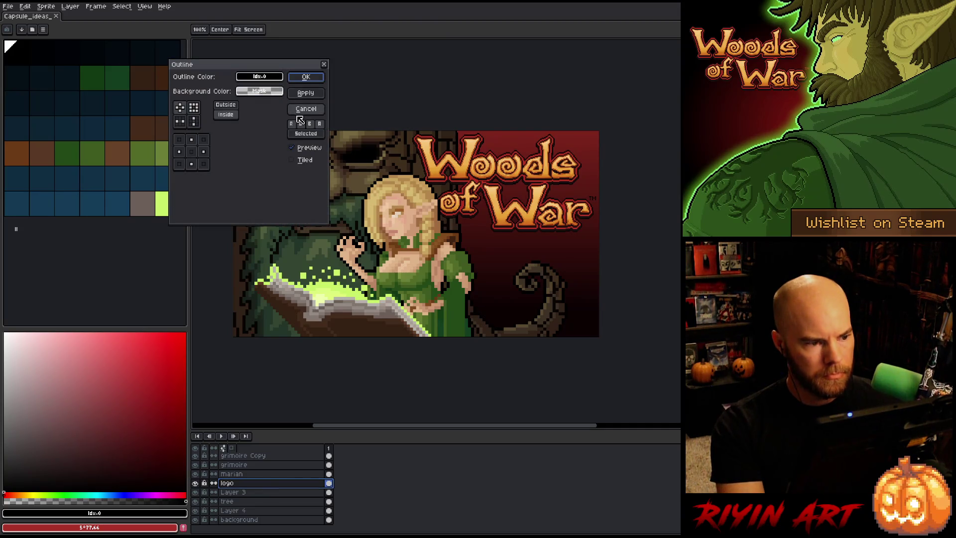
{"action": "left_click", "coordinate": [298, 111]}
{"action": "key", "text": "shift+o"}
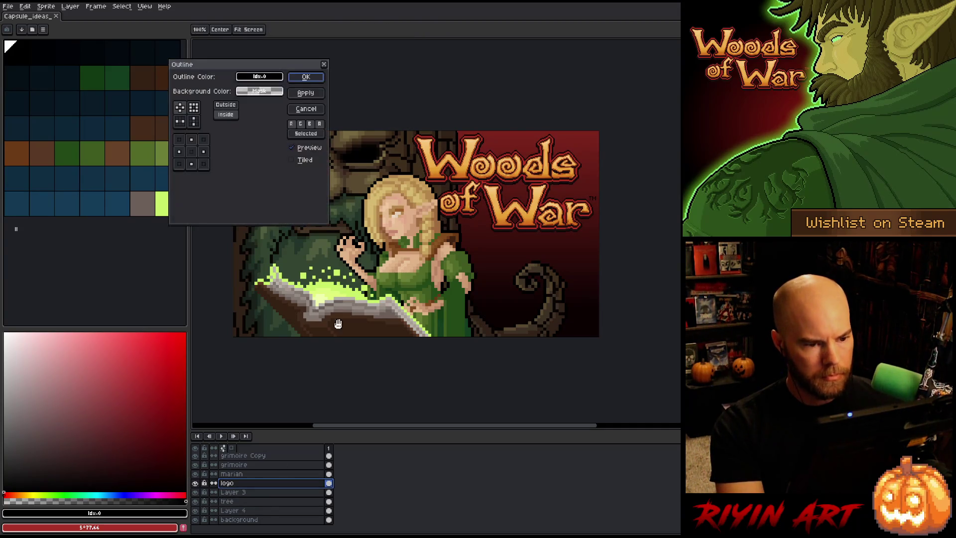
{"action": "left_click", "coordinate": [306, 109]}
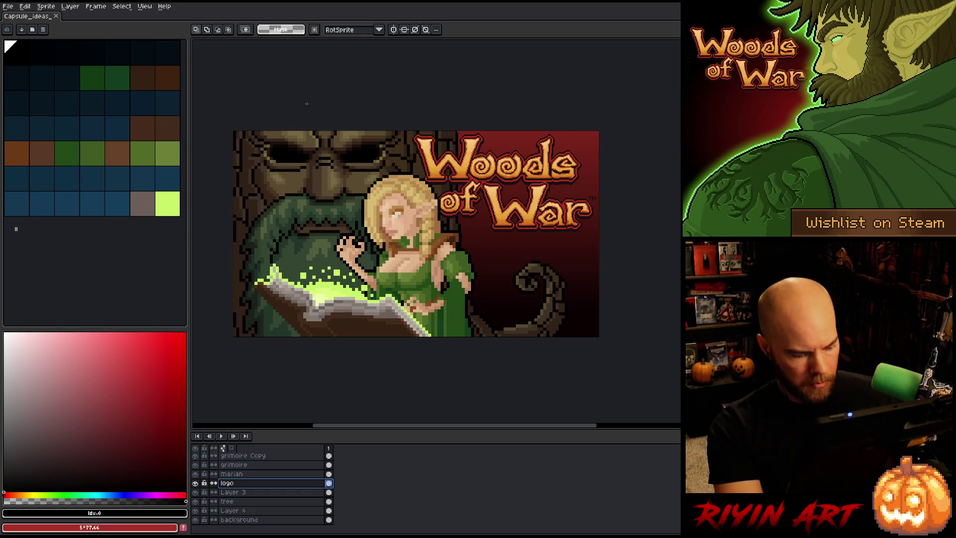
Step: Give the logo a white outside outline, adjusting the effect's background colour
{"action": "left_click_drag", "start_coordinate": [89, 398], "coordinate": [28, 240]}
{"action": "key", "text": "shift+o"}
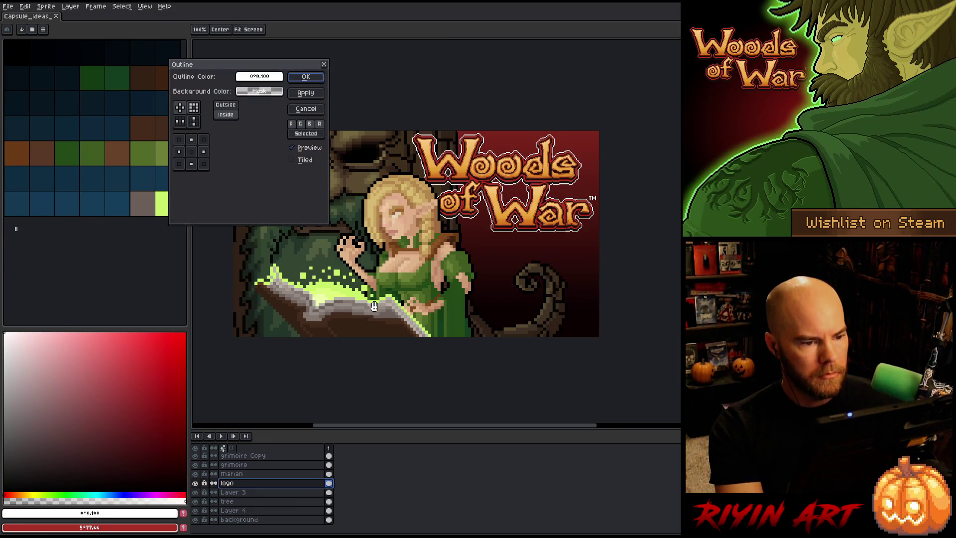
{"action": "left_click", "coordinate": [225, 106]}
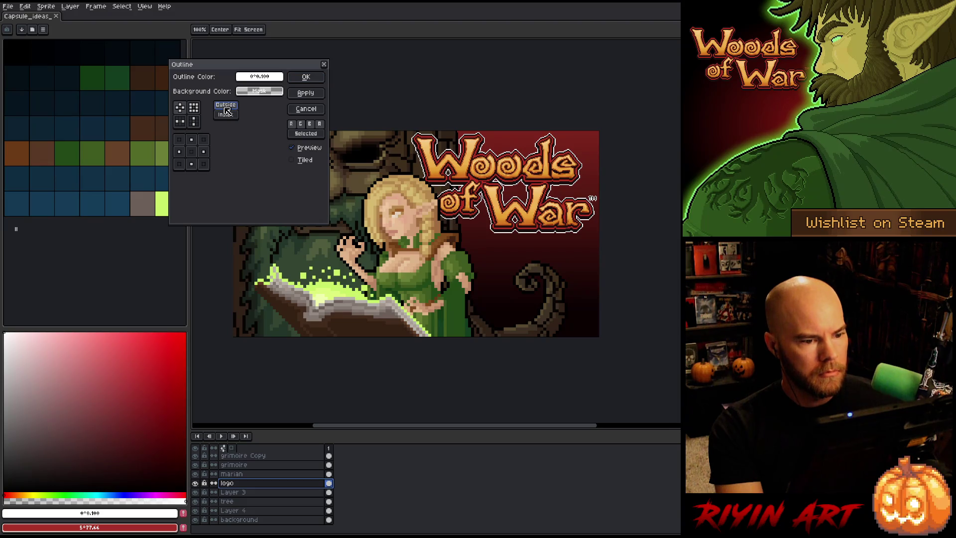
{"action": "left_click", "coordinate": [259, 90]}
{"action": "left_click_drag", "start_coordinate": [352, 132], "coordinate": [424, 134]}
{"action": "left_click", "coordinate": [313, 92]}
{"action": "left_click", "coordinate": [306, 77]}
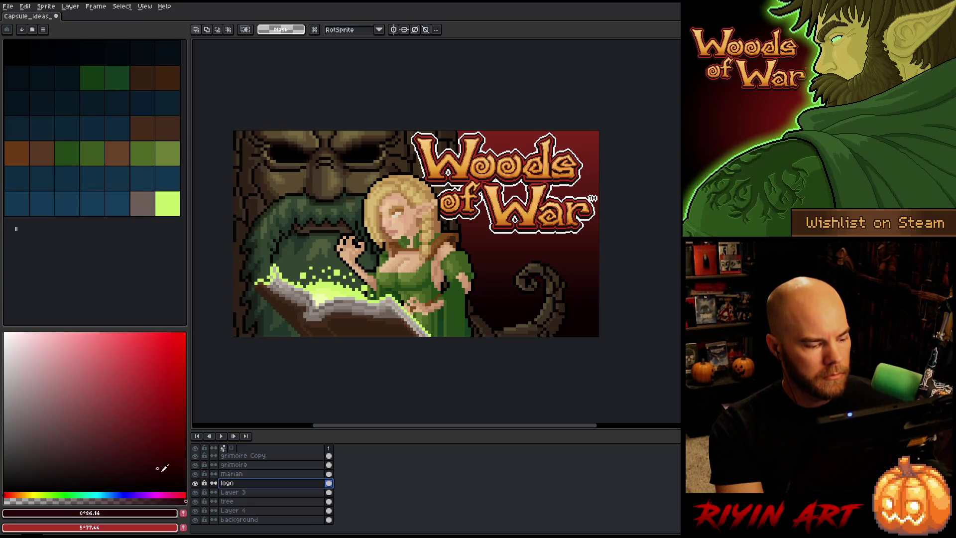
Step: Add a further dark outer outline around the logo
{"action": "key", "text": "shift+o"}
{"action": "key", "text": "Escape"}
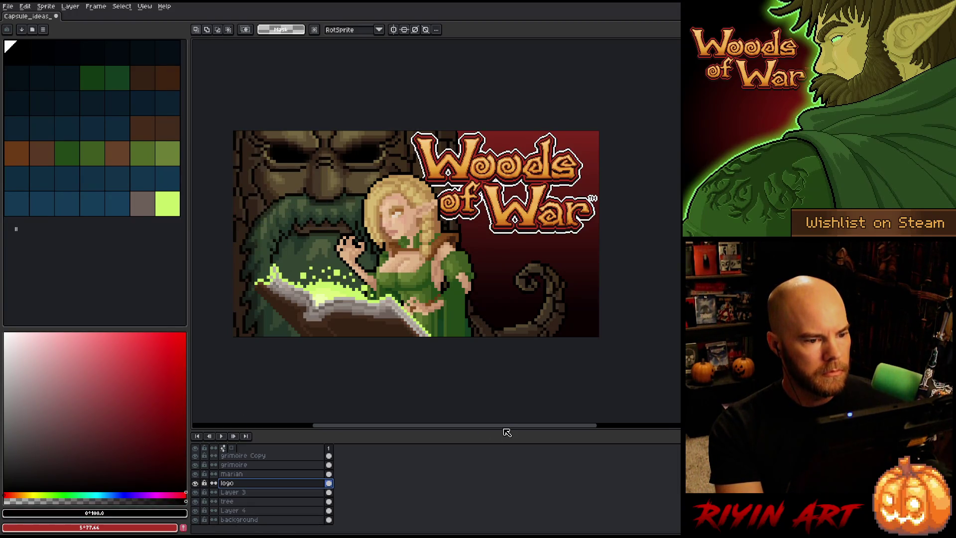
{"action": "key", "text": "shift+o"}
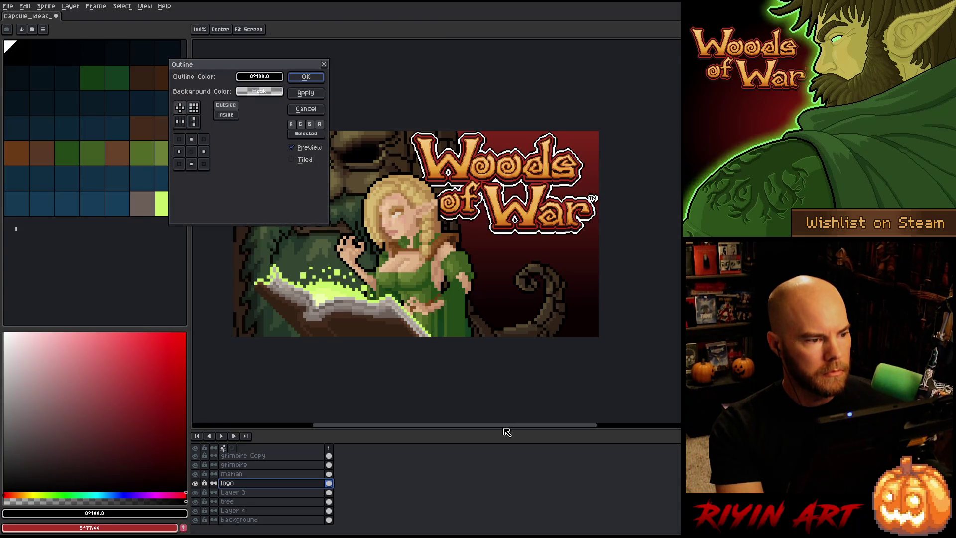
{"action": "key", "text": "Return"}
{"action": "key", "text": "shift+o"}
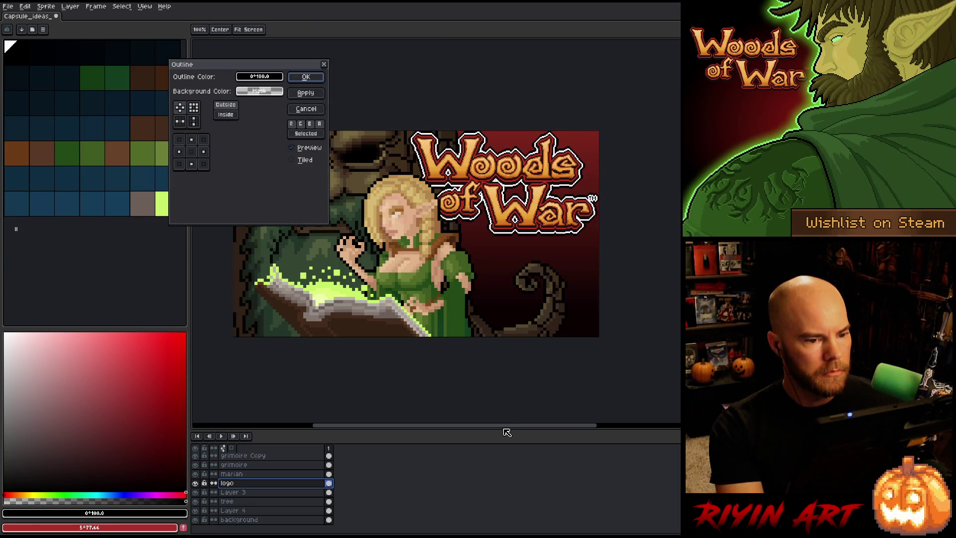
{"action": "key", "text": "Return"}
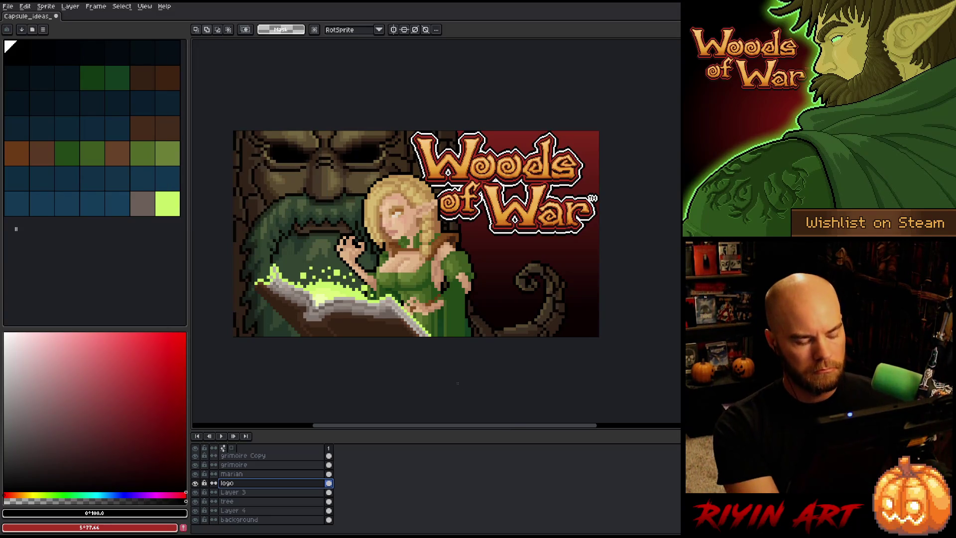
Step: Set up Replace Color to target the logo's pure white outline with tolerance 10
{"action": "key", "text": "shift+r"}
{"action": "left_click", "coordinate": [517, 181]}
{"action": "left_click", "coordinate": [516, 182]}
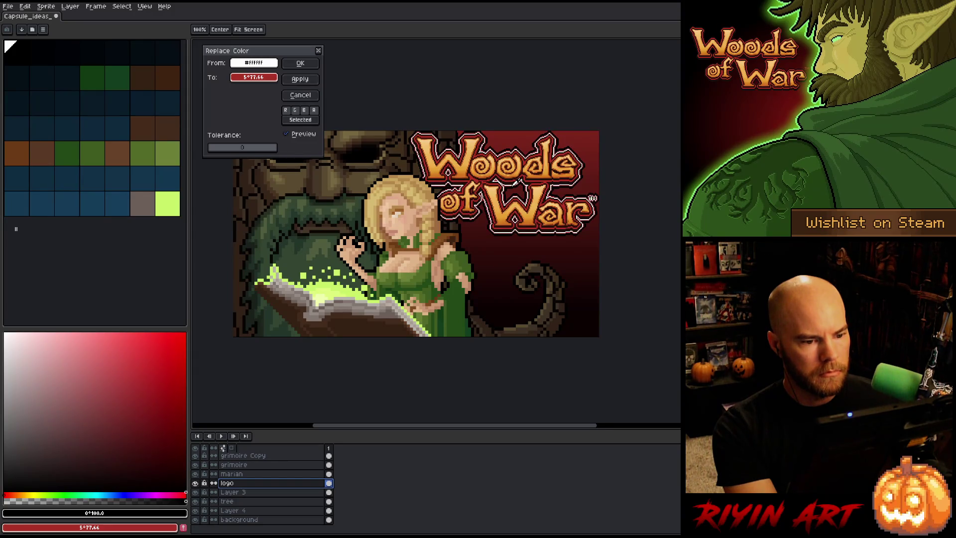
{"action": "left_click", "coordinate": [247, 65]}
{"action": "left_click", "coordinate": [247, 64]}
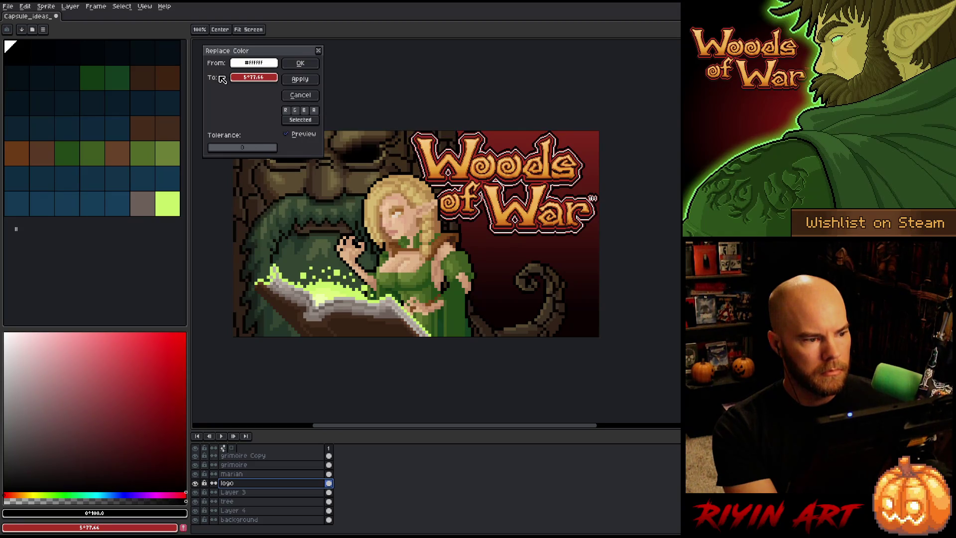
{"action": "left_click", "coordinate": [217, 151]}
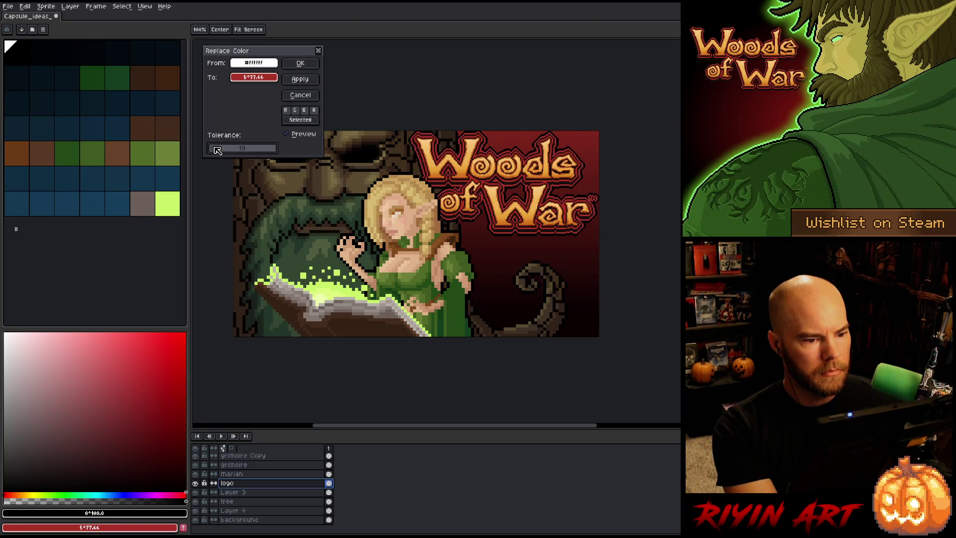
Step: Try stone brown, dark olive and lighter brown replacements, then cancel and undo the white outline
{"action": "mouse_move", "coordinate": [254, 77]}
{"action": "left_mouse_down"}
{"action": "mouse_move", "coordinate": [369, 168]}
{"action": "mouse_move", "coordinate": [412, 224]}
{"action": "mouse_move", "coordinate": [428, 282]}
{"action": "mouse_move", "coordinate": [333, 286]}
{"action": "mouse_move", "coordinate": [604, 275]}
{"action": "mouse_move", "coordinate": [467, 267]}
{"action": "mouse_move", "coordinate": [449, 238]}
{"action": "left_mouse_up"}
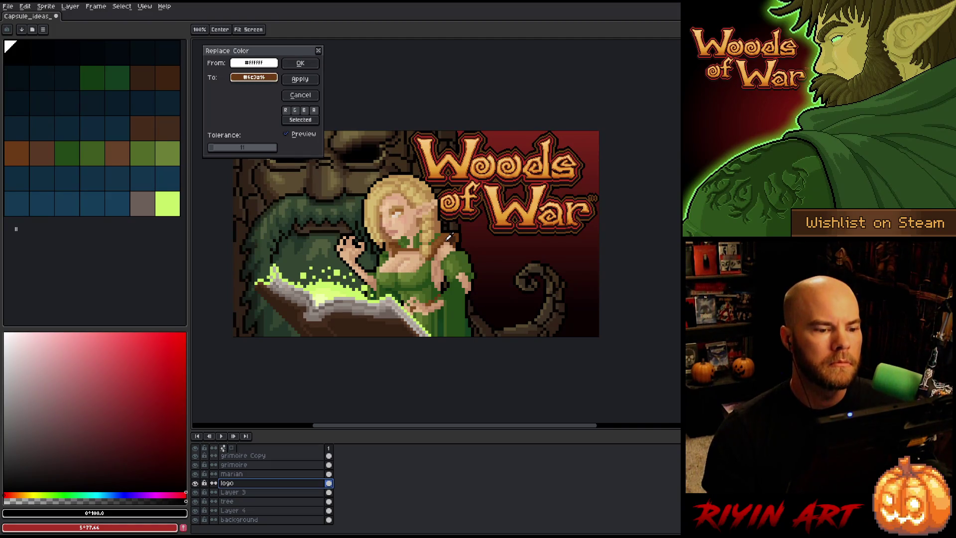
{"action": "left_click_drag", "start_coordinate": [379, 246], "coordinate": [315, 249]}
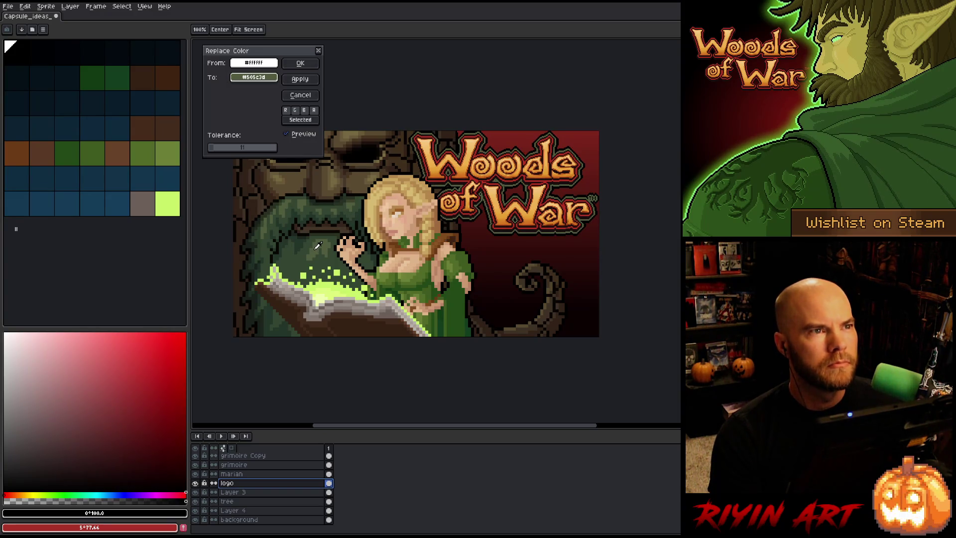
{"action": "left_click_drag", "start_coordinate": [316, 248], "coordinate": [373, 174]}
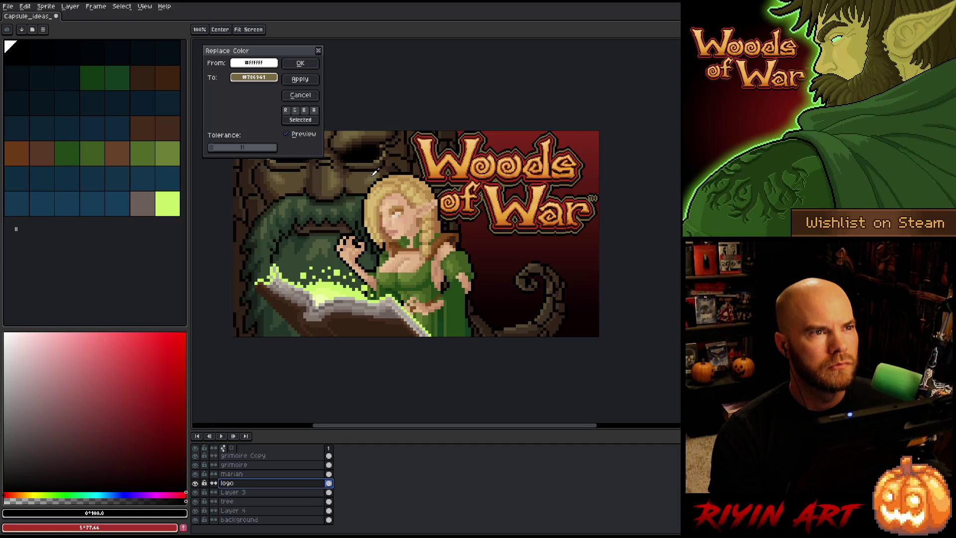
{"action": "left_click", "coordinate": [306, 95]}
{"action": "key", "text": "ctrl+z"}
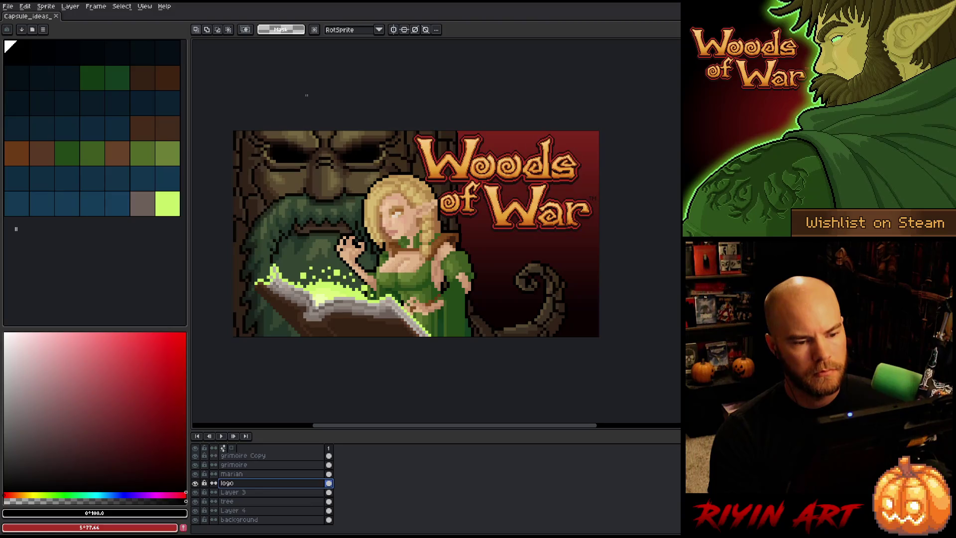